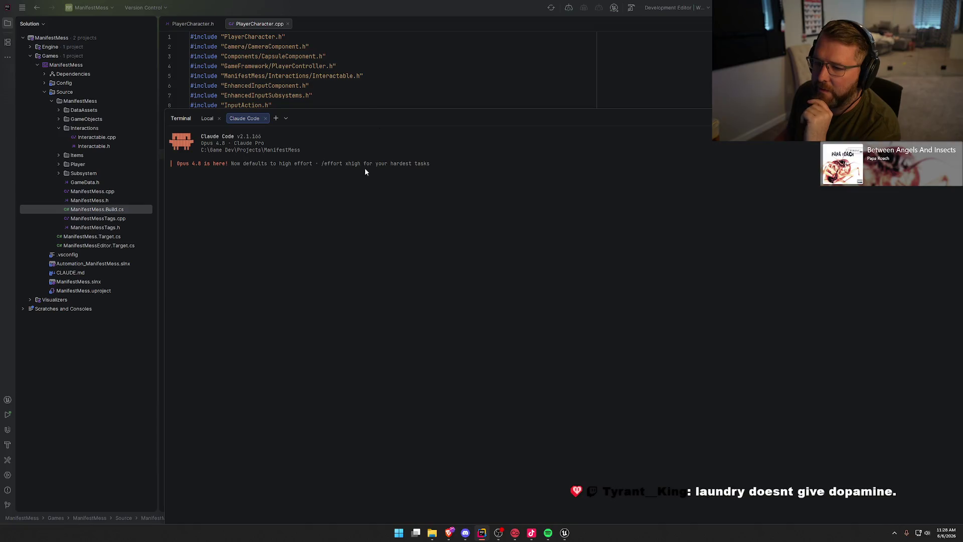
- Move the floating Claude Code terminal aside and hide it (Alt+F12), leaving PlayerCharacter.cpp in view
mouse_move(376, 120)
left_mouse_down()
mouse_move(250, 60)
mouse_move(258, 38)
mouse_move(60, 39)
mouse_move(249, 141)
mouse_move(286, 145)
mouse_move(321, 72)
mouse_move(306, 58)
left_mouse_up()
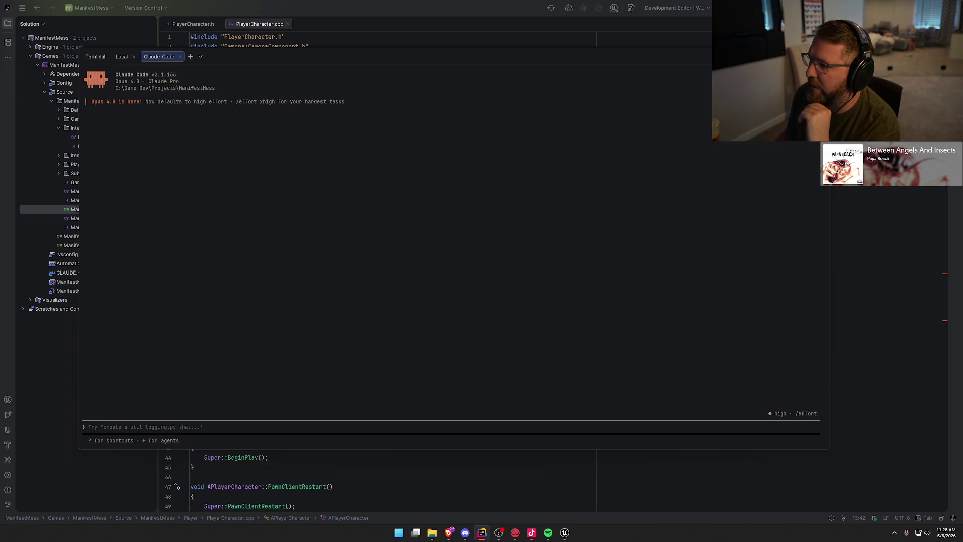
key("alt+F12")
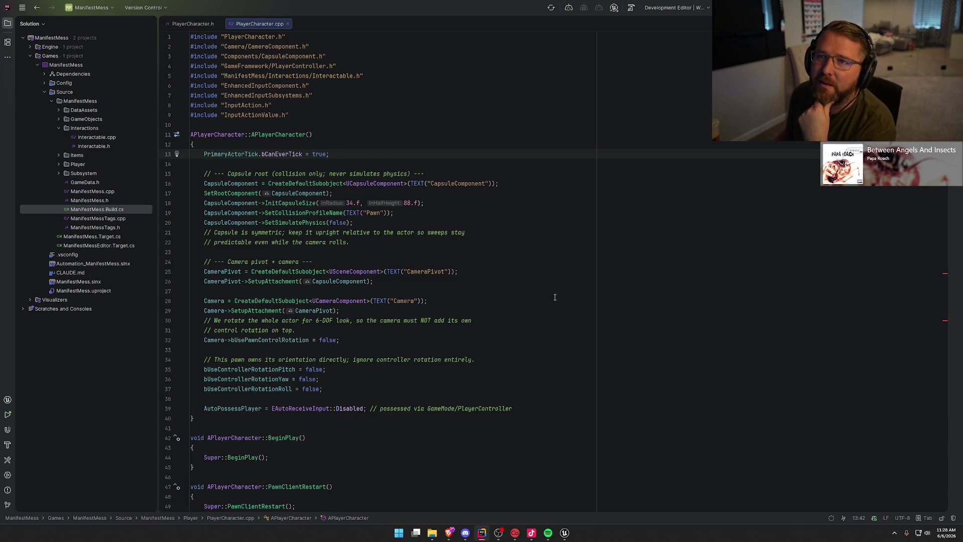
mouse_move(452, 274)
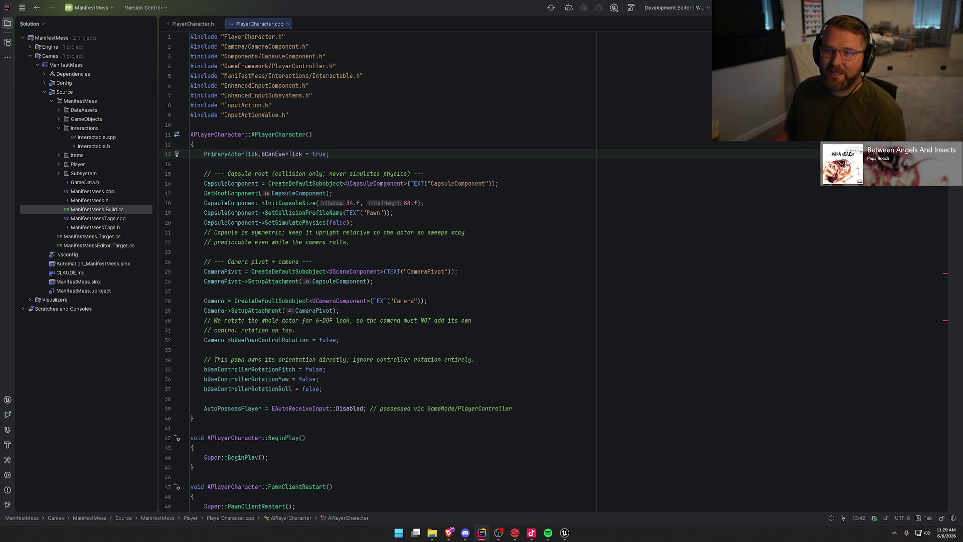
- In Unreal's Content Drawer, browse to Sci-FiPropsVol01 > Maps and load Map_Sci-Fi Props
left_click(564, 533)
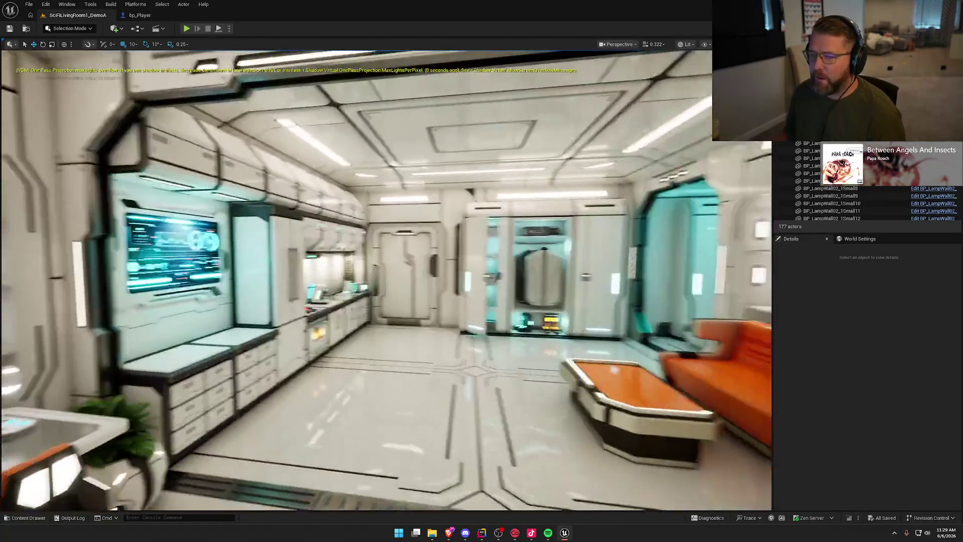
key("ctrl+space")
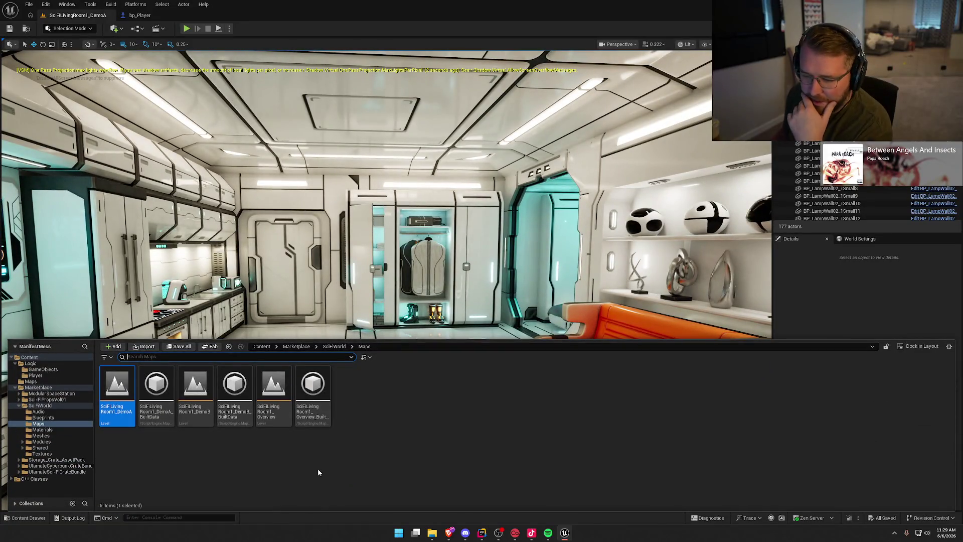
left_click(40, 406)
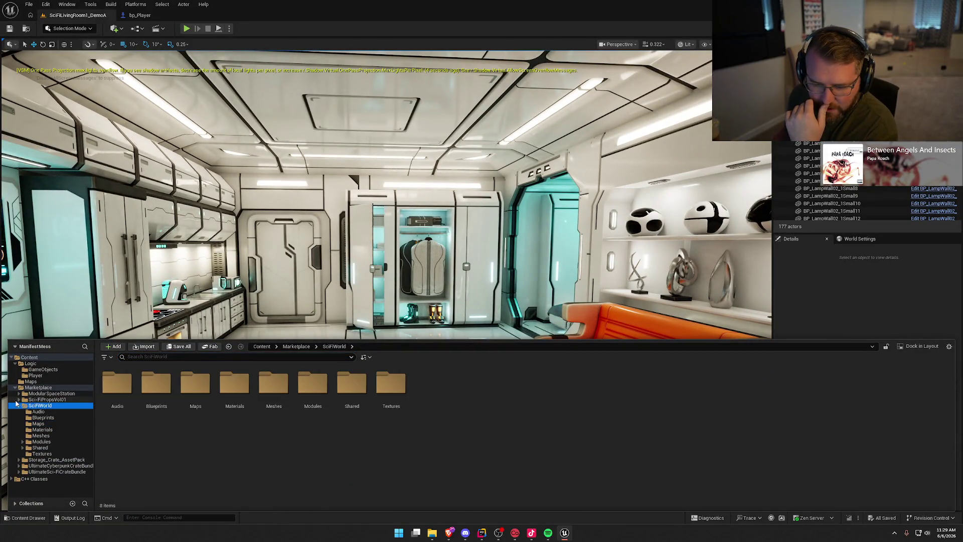
left_click(19, 405)
left_click(60, 394)
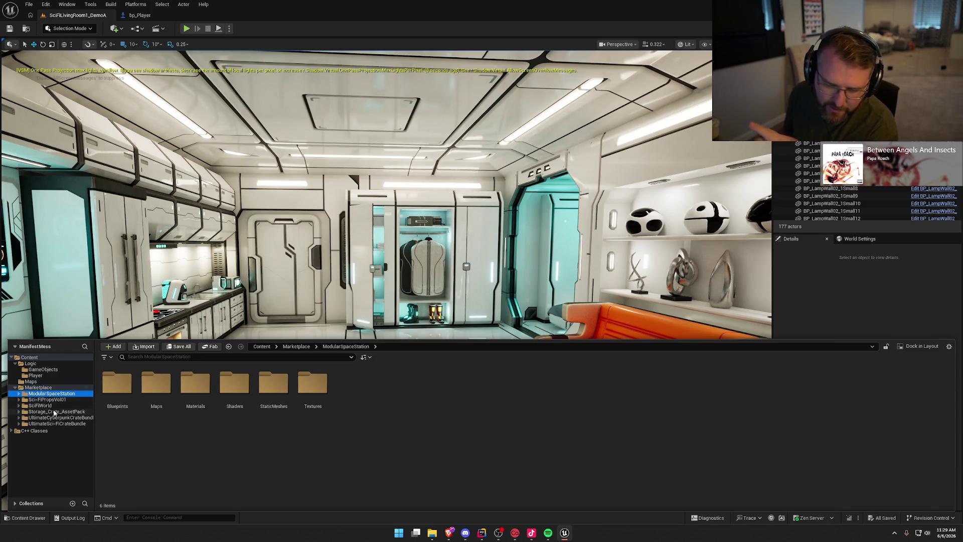
left_click(156, 389)
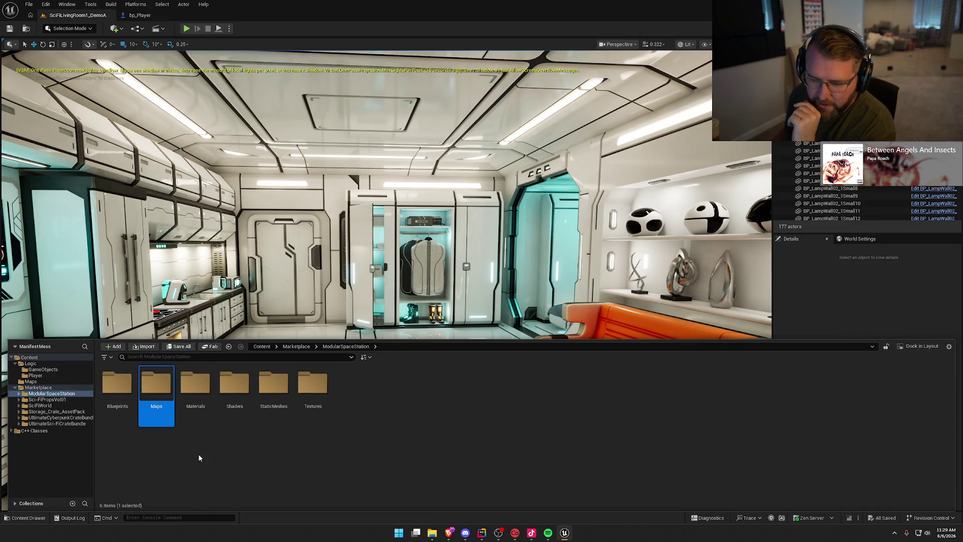
left_click(206, 476)
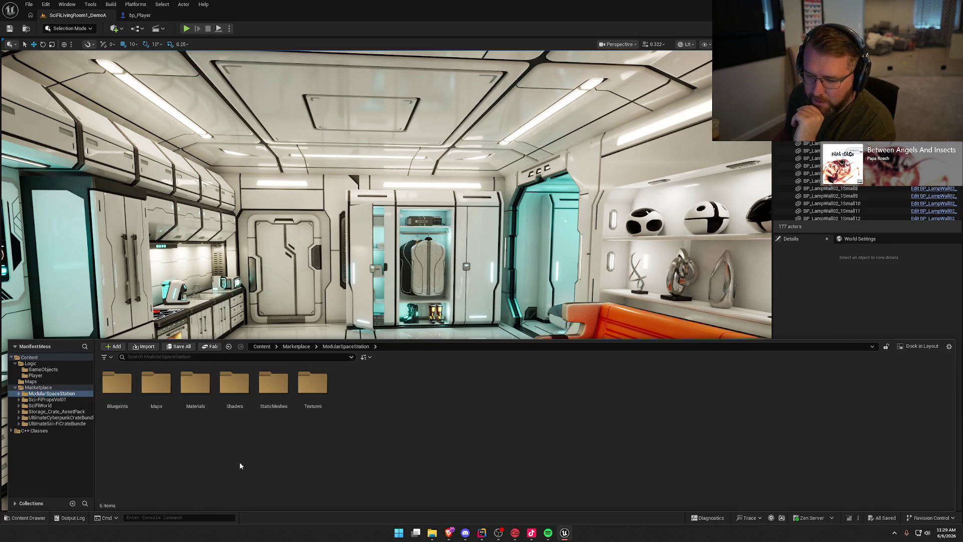
left_click(53, 400)
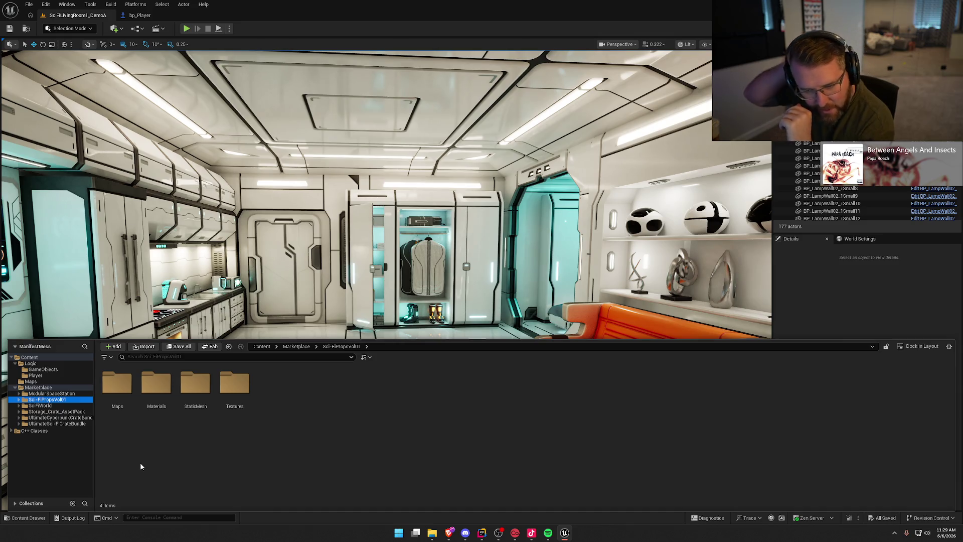
double_click(116, 382)
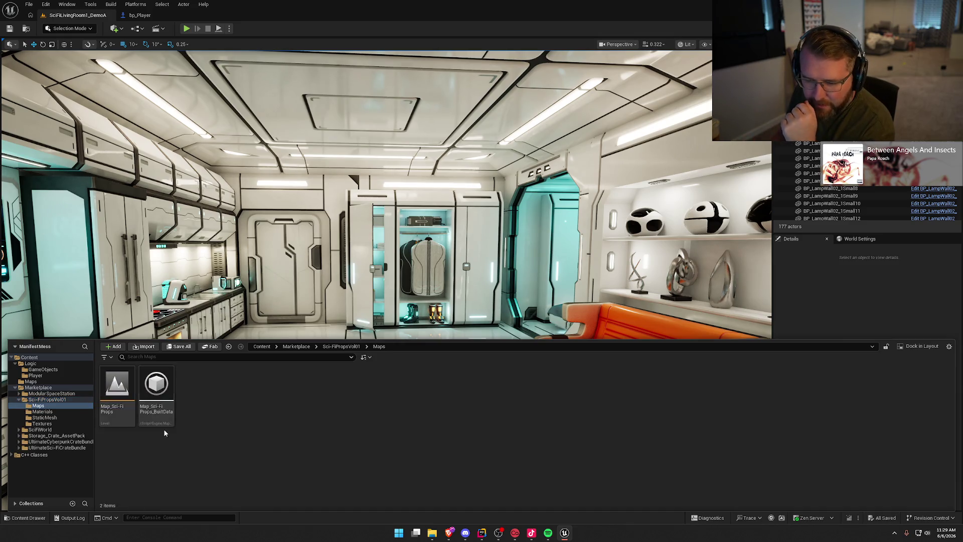
left_click(122, 384)
double_click(122, 384)
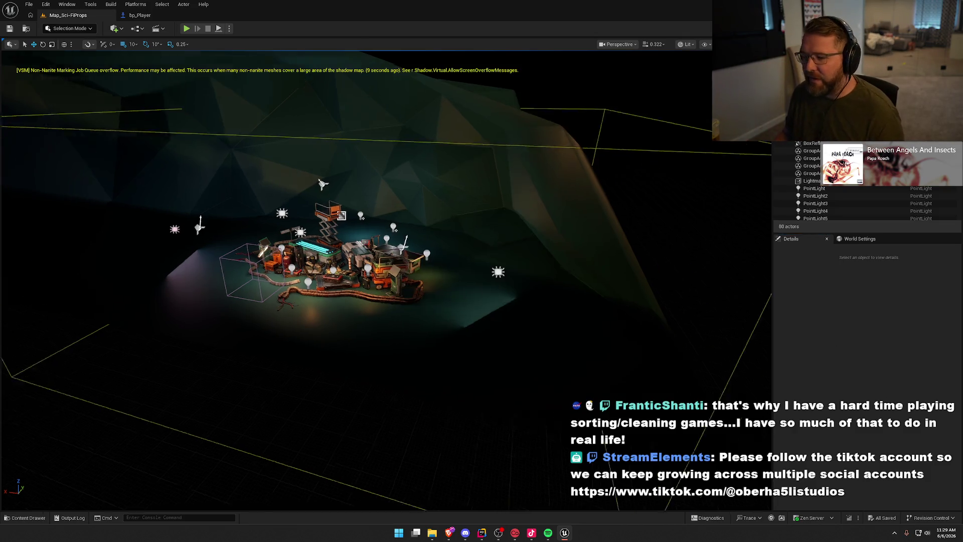
- Switch to Game View (G), fly through the props, and reopen the Content Drawer on the Maps folder
key("g")
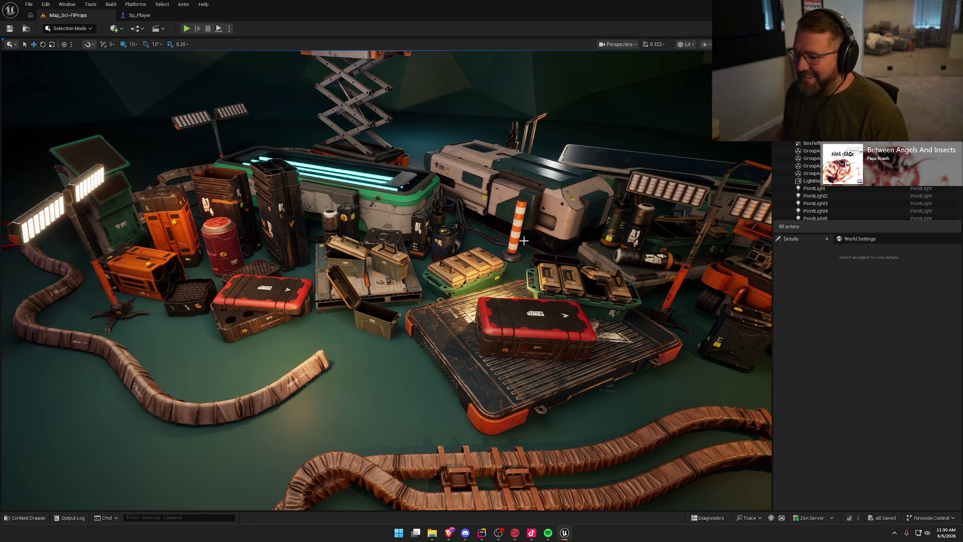
mouse_move(522, 213)
left_mouse_down()
mouse_move(602, 198)
mouse_move(541, 206)
mouse_move(491, 251)
mouse_move(532, 236)
mouse_move(482, 223)
mouse_move(505, 219)
left_mouse_up()
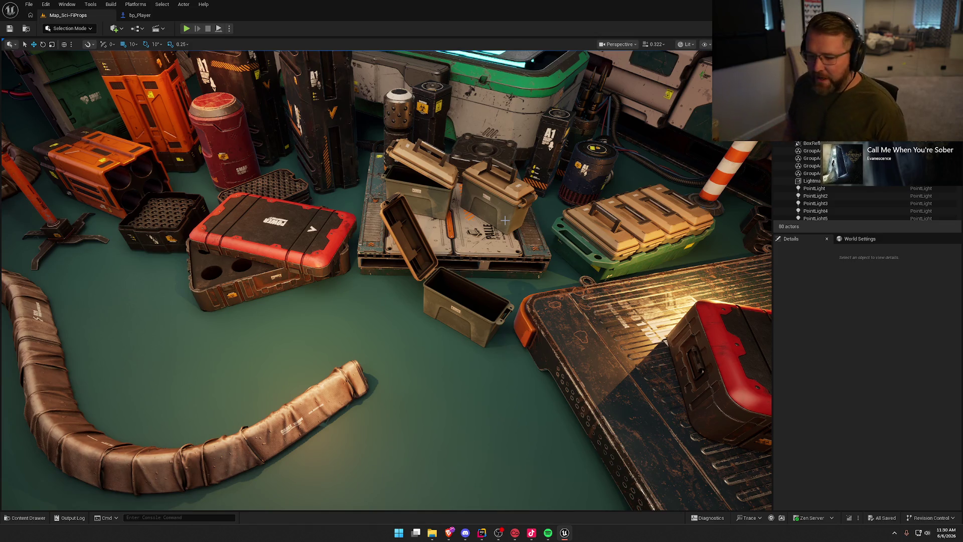
scroll(505, 220, "down", 10)
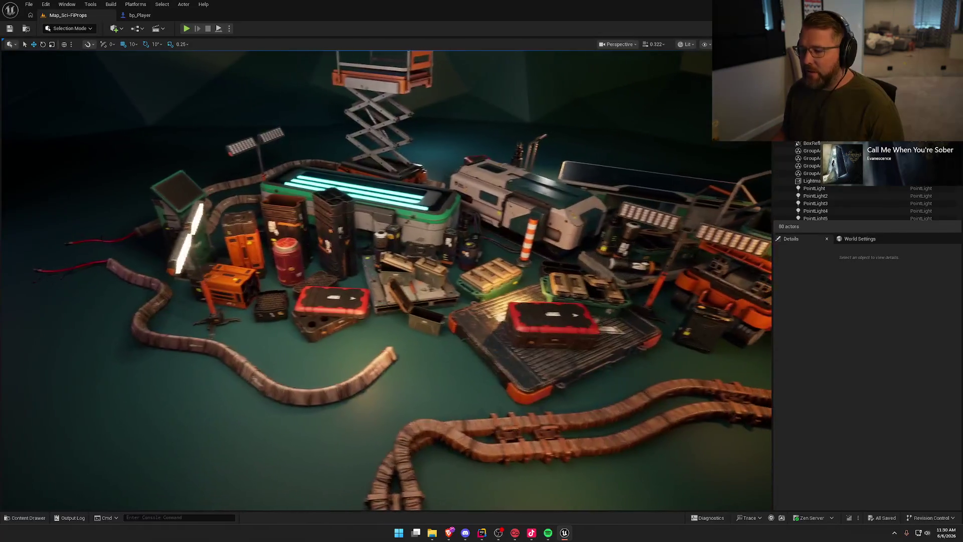
key("ctrl+space")
- Browse Storage_Crate_AssetPack > CratePack, check Demo_Folder, then open CratePack's Maps and select ThirdPersonMap
left_click(20, 401)
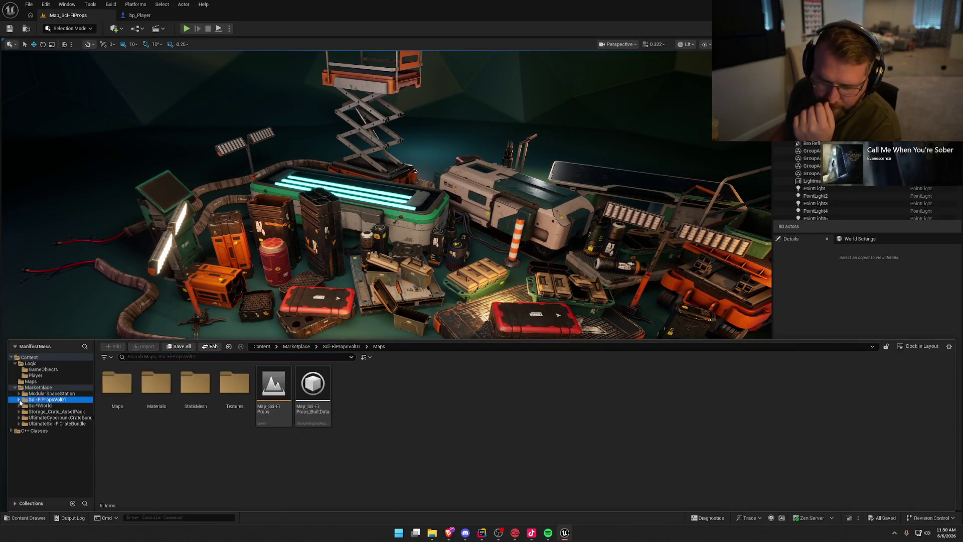
left_click(62, 411)
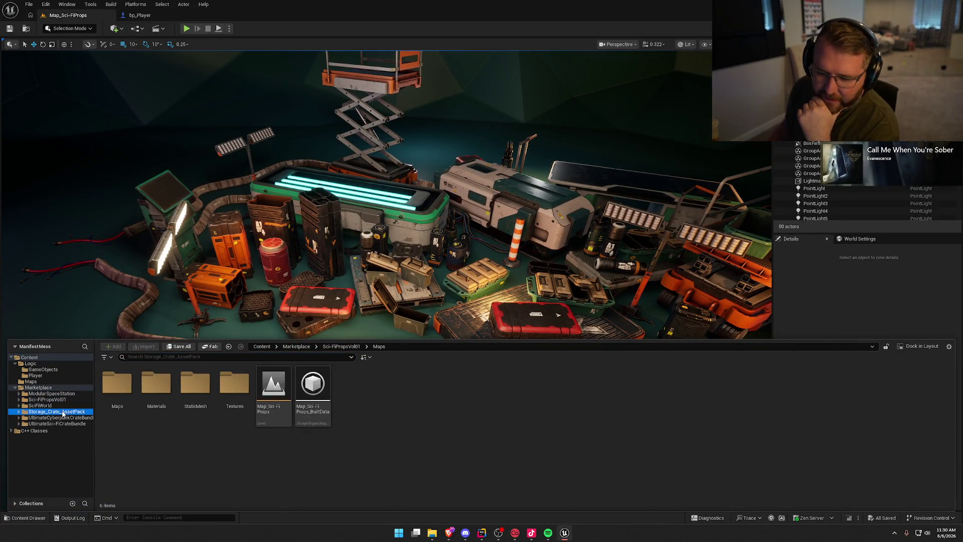
left_click(118, 385)
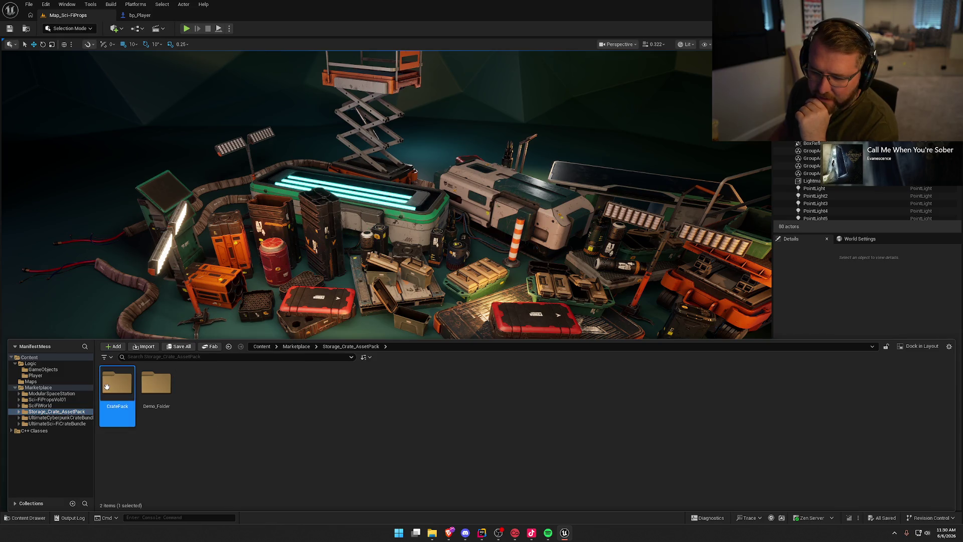
double_click(118, 385)
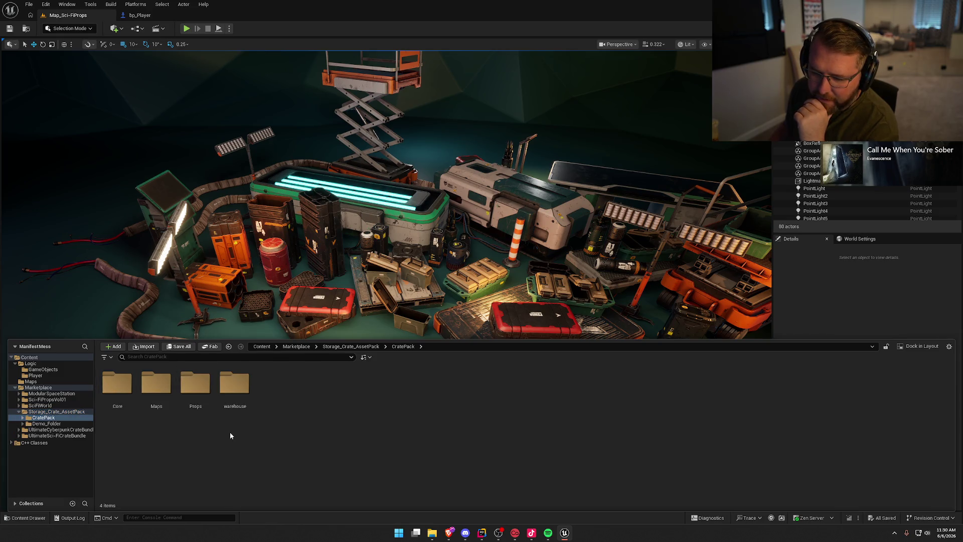
left_click(79, 424)
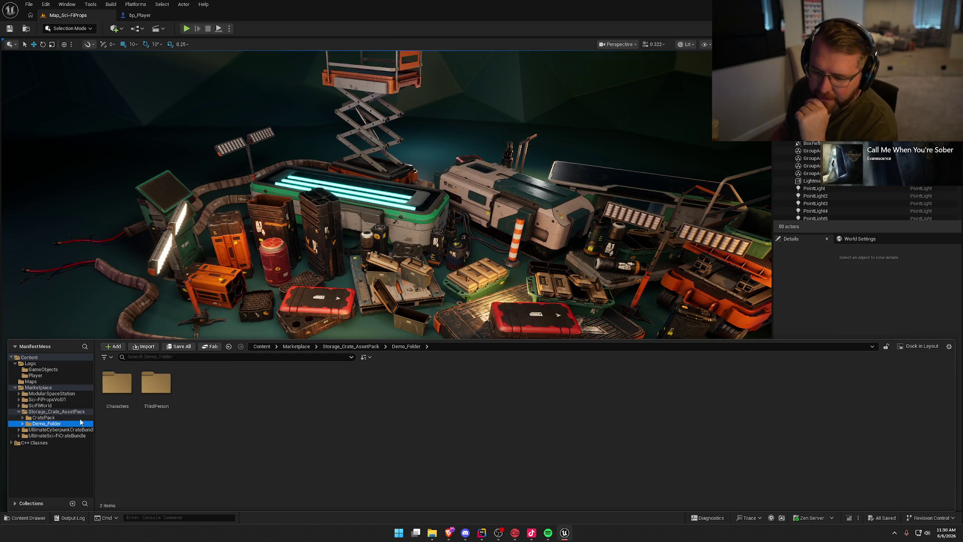
left_click(57, 417)
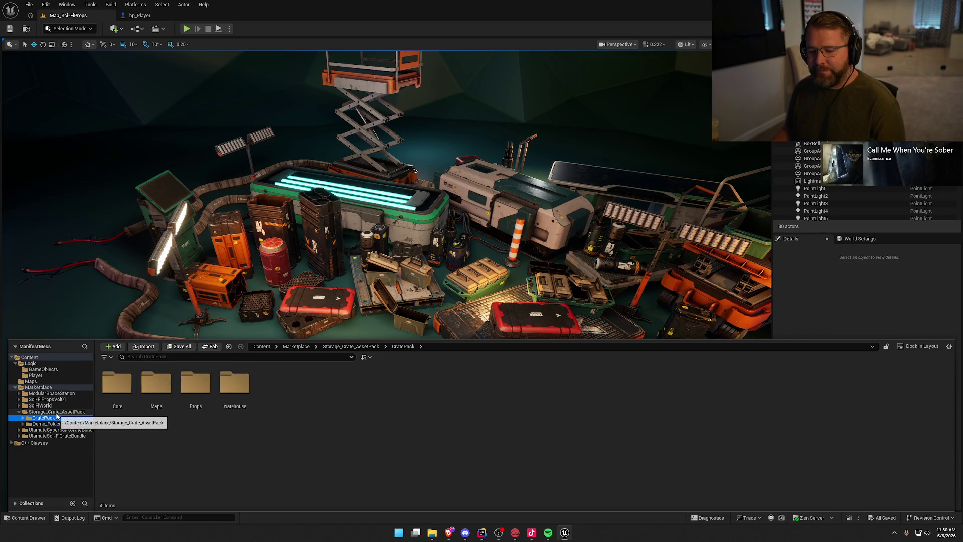
double_click(156, 383)
left_click(117, 384)
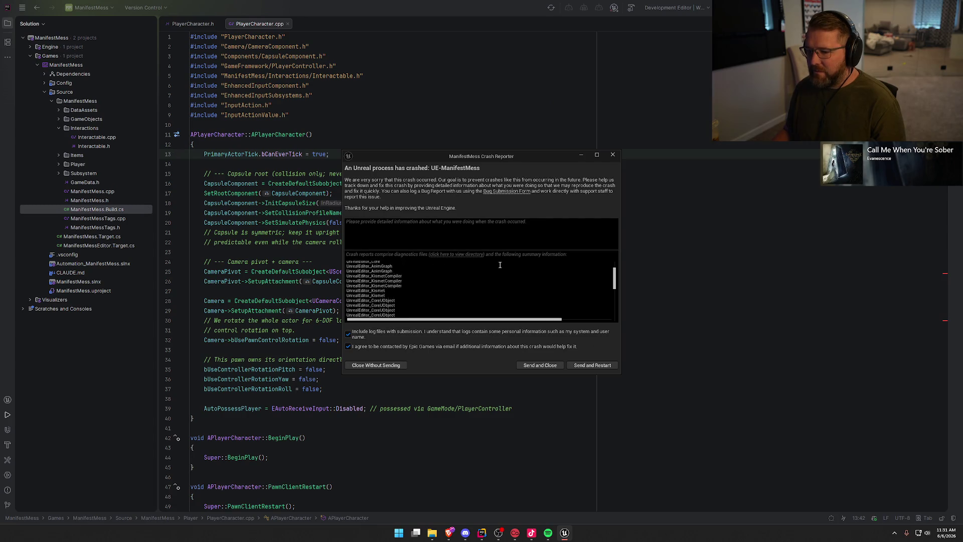
- Close the crash report without sending, rebuild and relaunch (Shift+F10), and jump to the flagged GetWorld error
left_click(376, 365)
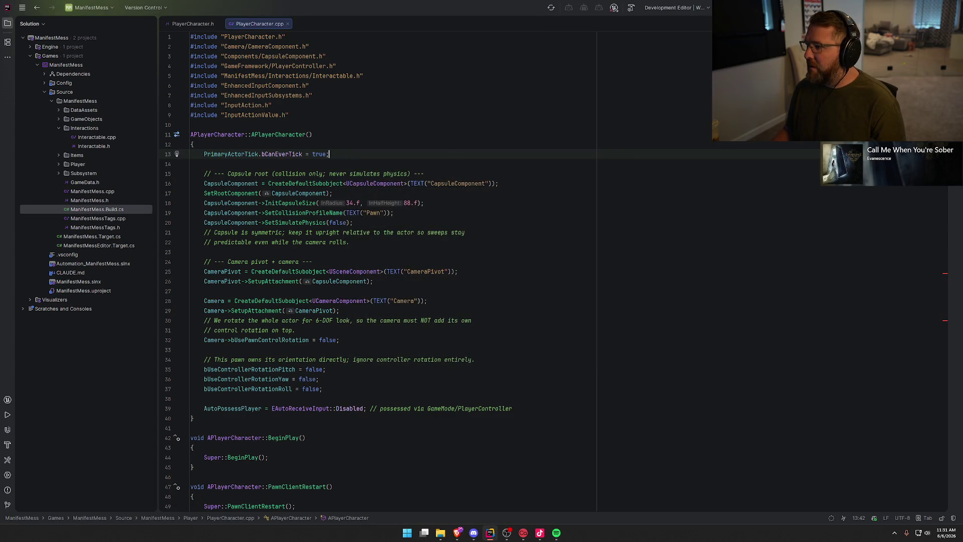
key("shift+F10")
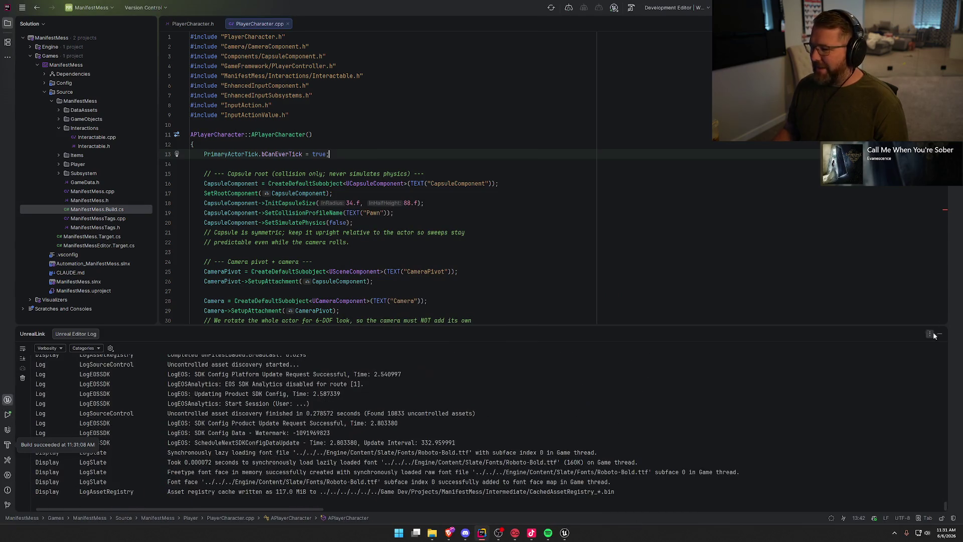
left_click(940, 333)
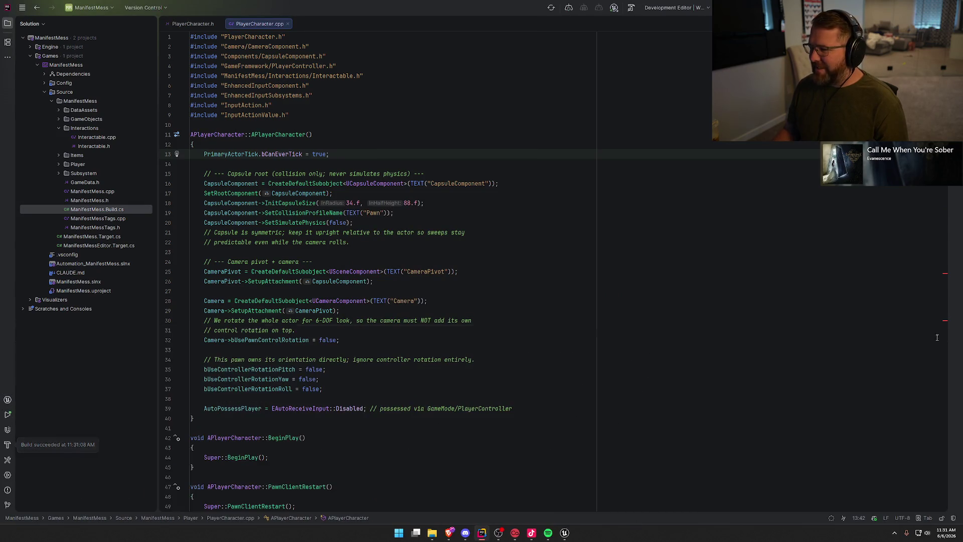
left_click(944, 278)
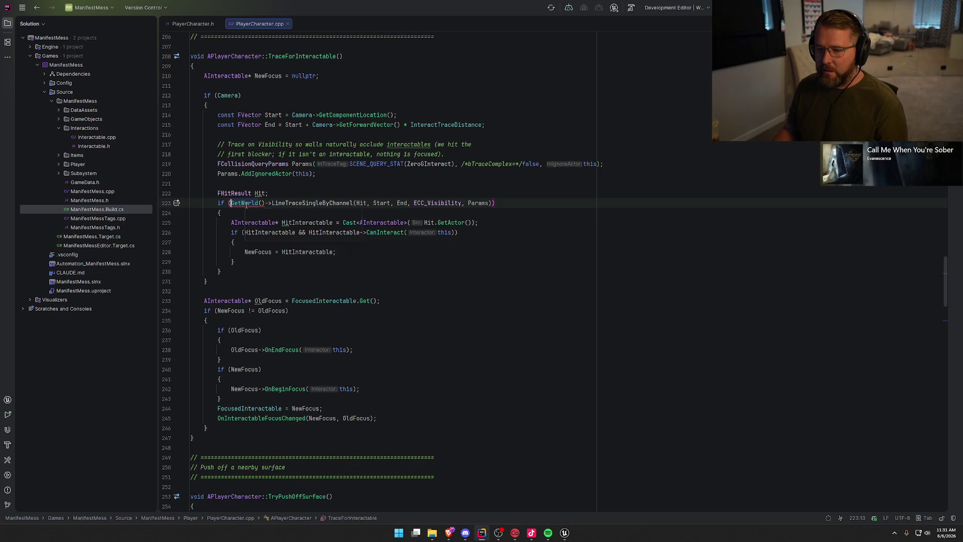
- Add the missing UWorld include via the quick-fix on the GetWorld call in TraceForInteractable
left_click(276, 191)
mouse_move(252, 205)
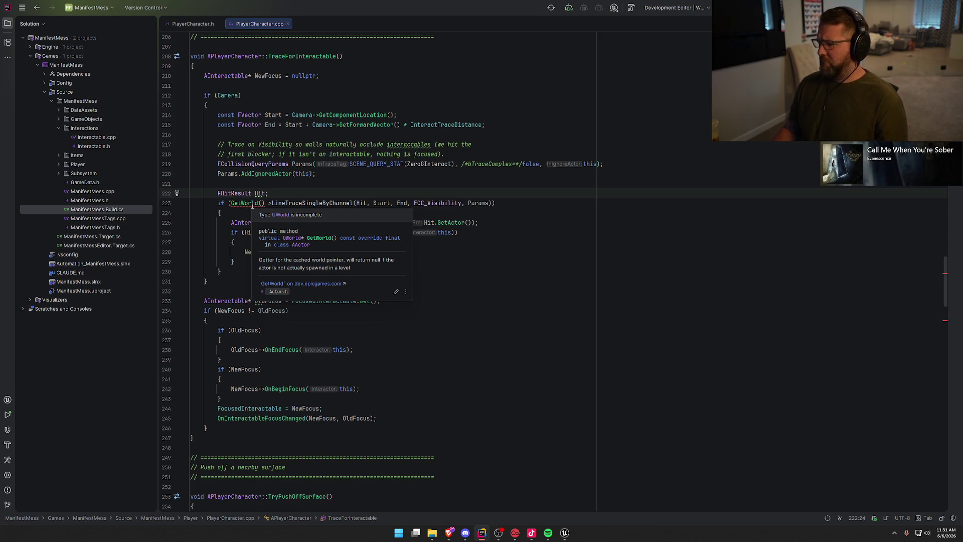
left_click(253, 206)
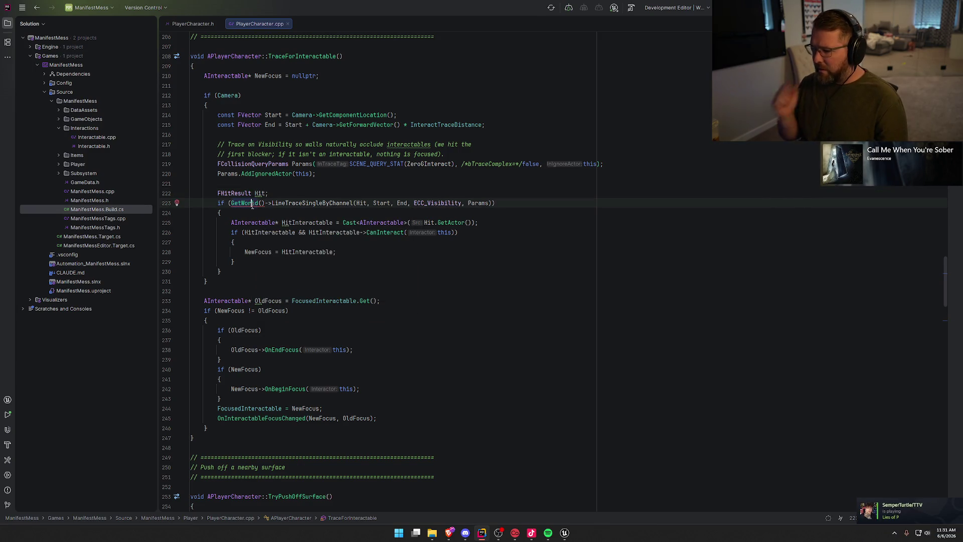
key("alt+Return")
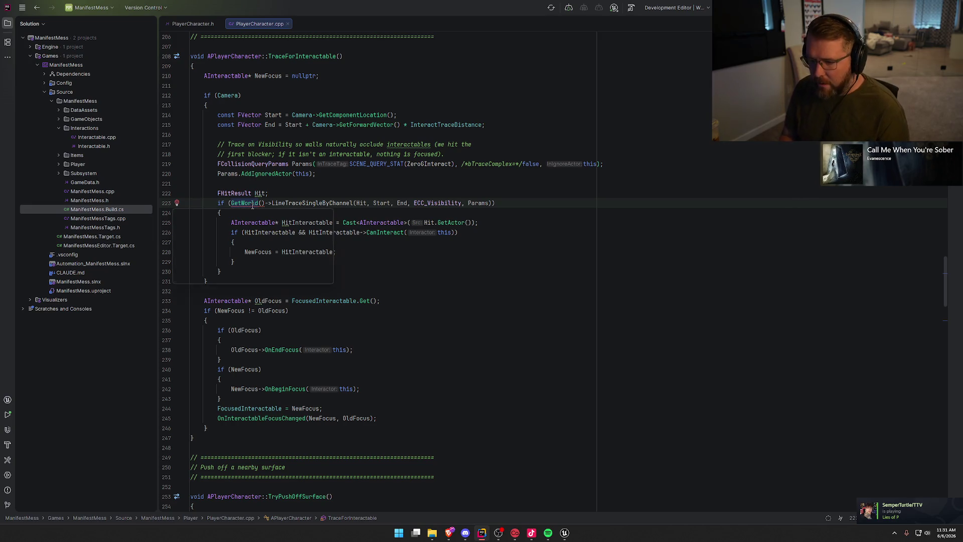
key("Return")
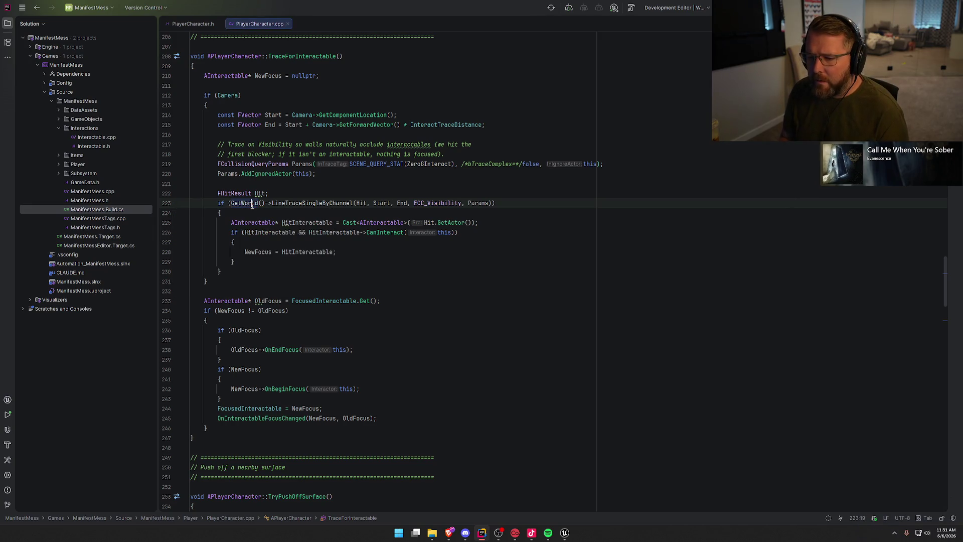
- Scroll through PlayerCharacter.cpp and bring the Unreal Editor back to the front
left_click(353, 249)
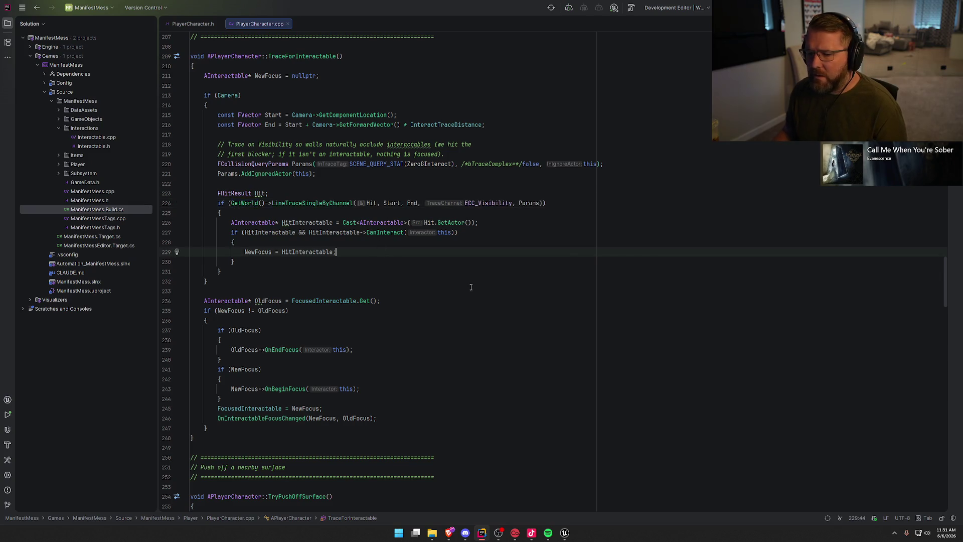
scroll(471, 287, "down", 20)
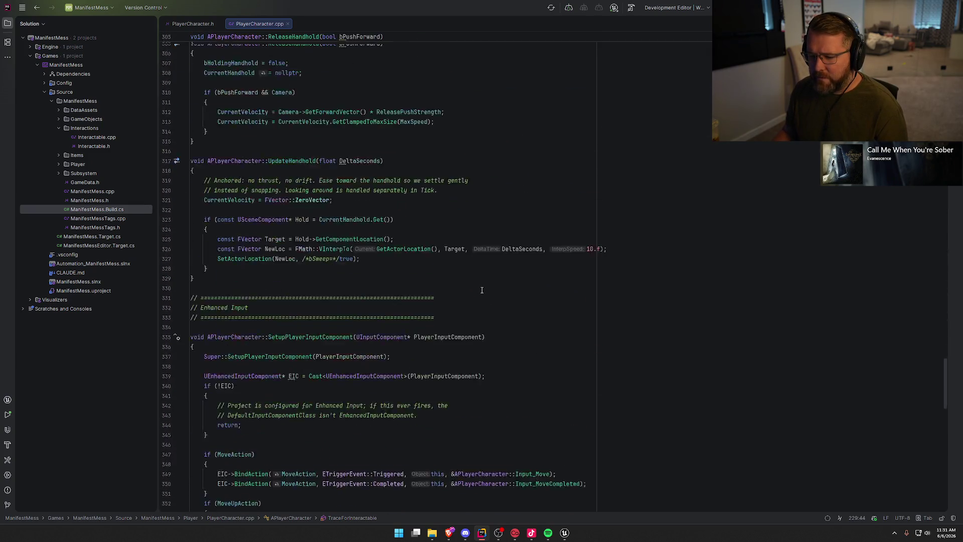
scroll(482, 290, "down", 20)
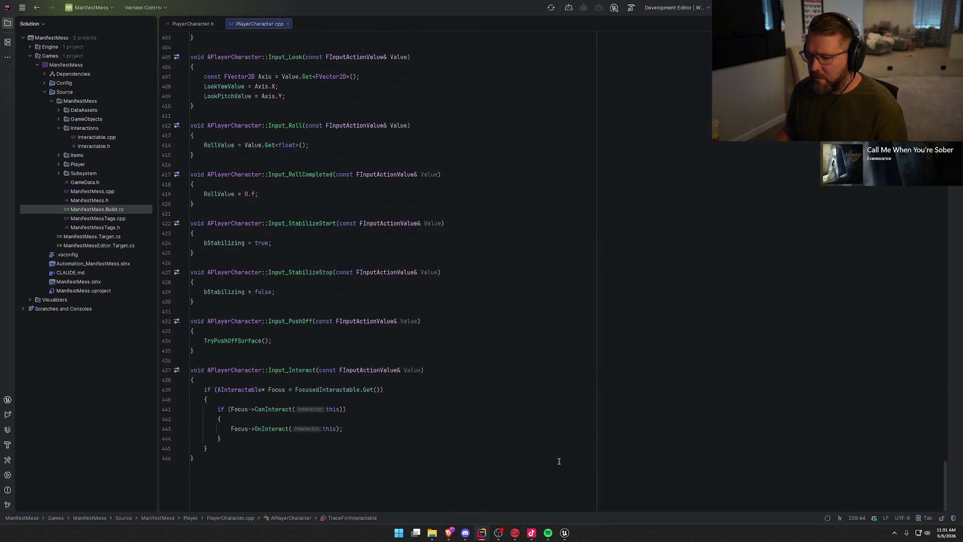
left_click(569, 538)
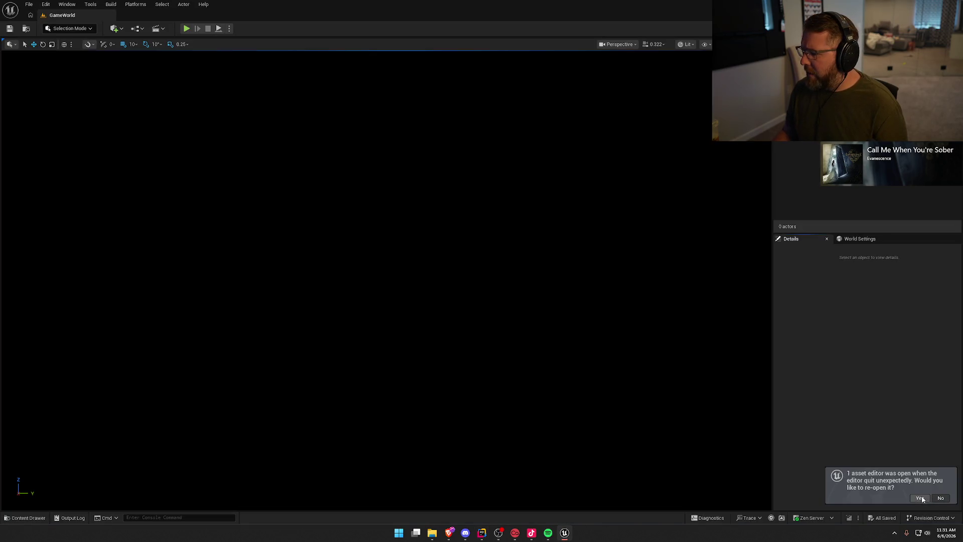
- Load the Map level from UltimateCyberpunkCrateBundle's Map folder through the Content Drawer
key("ctrl+space")
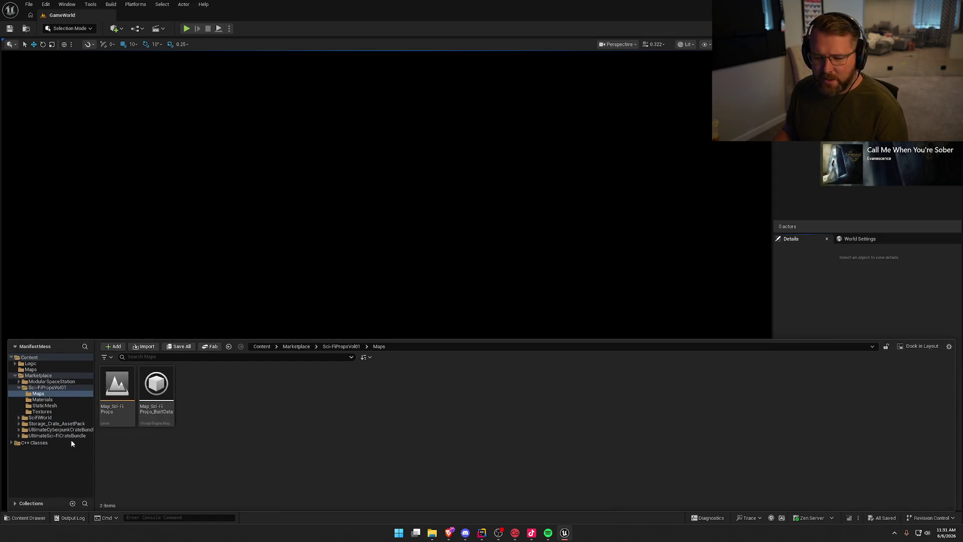
left_click(19, 388)
left_click(56, 406)
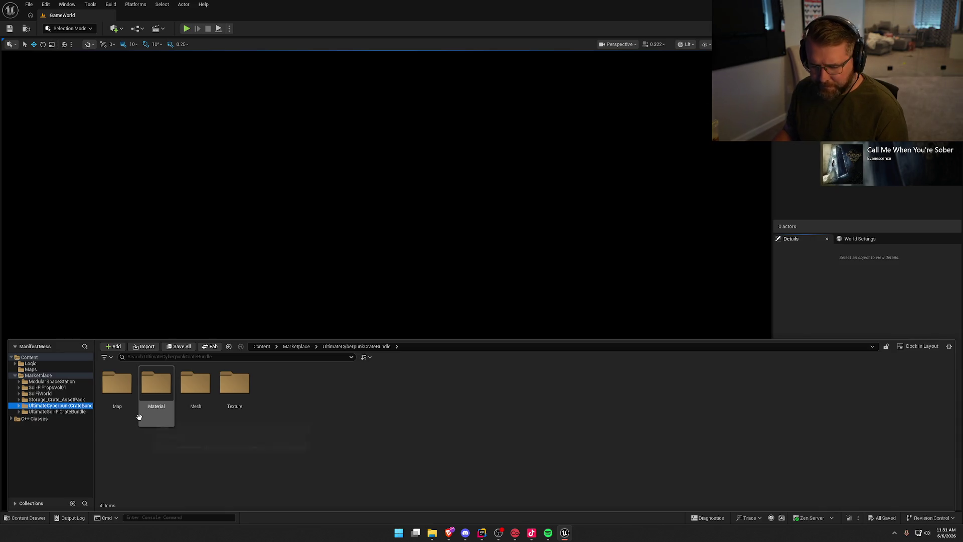
double_click(117, 384)
left_click(114, 386)
double_click(115, 385)
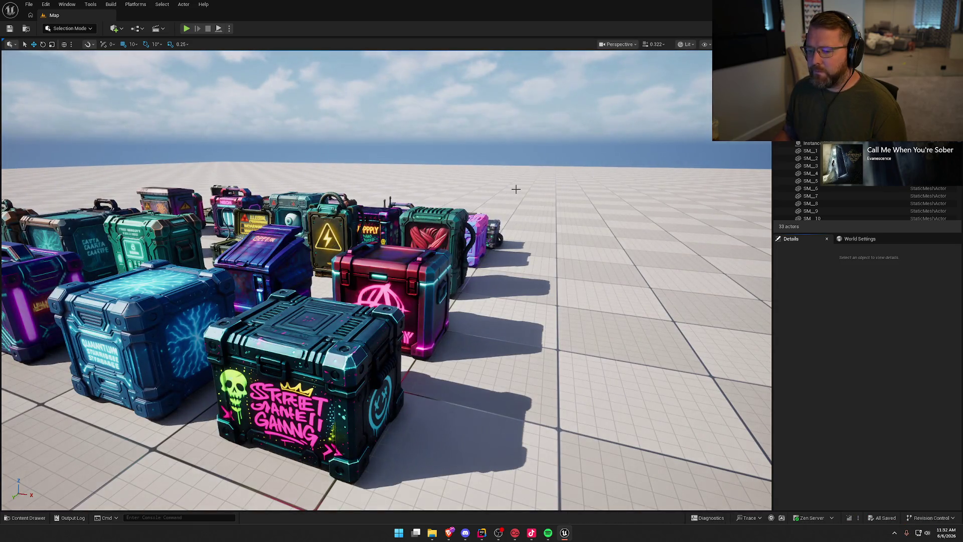
left_click_drag(515, 189, 516, 189)
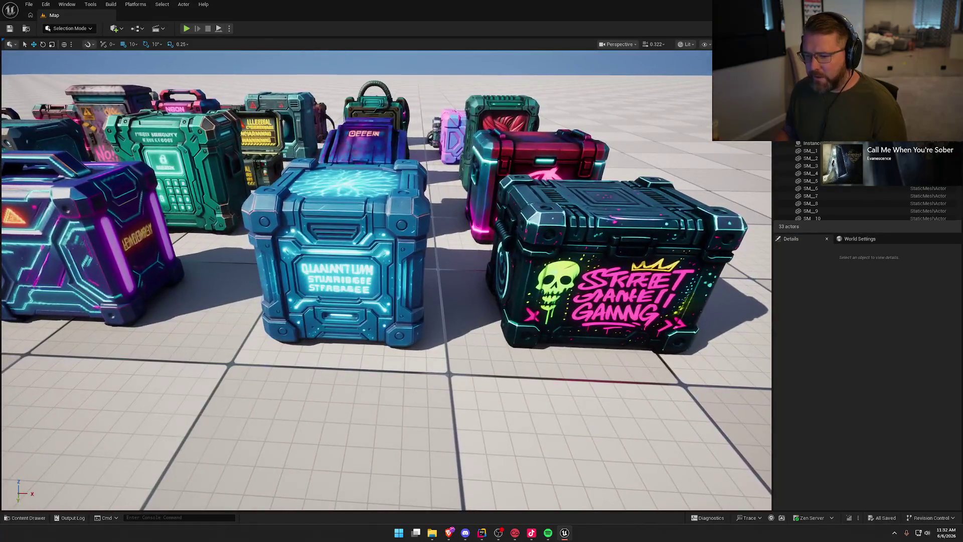
left_click_drag(463, 289, 463, 289)
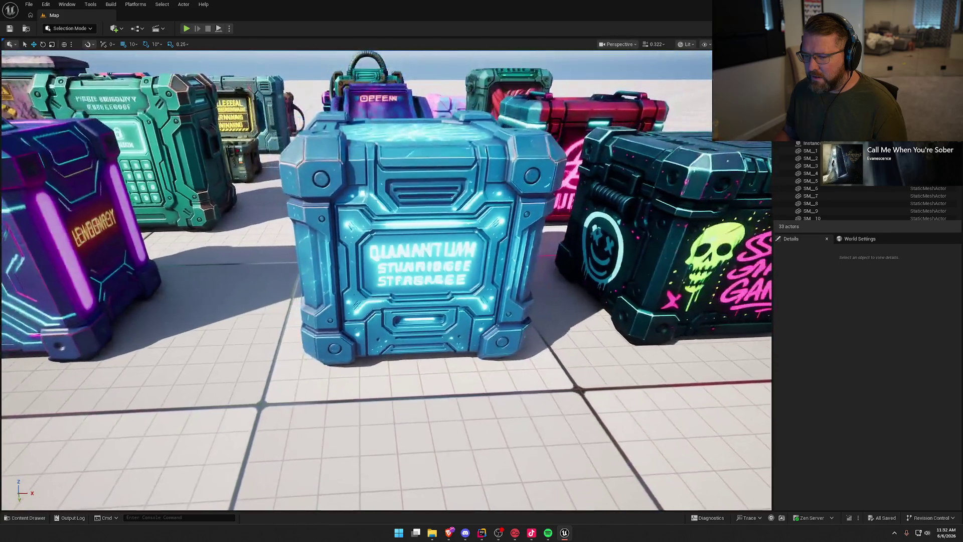
mouse_move(542, 300)
left_mouse_down()
mouse_move(532, 290)
mouse_move(536, 333)
mouse_move(374, 267)
left_mouse_up()
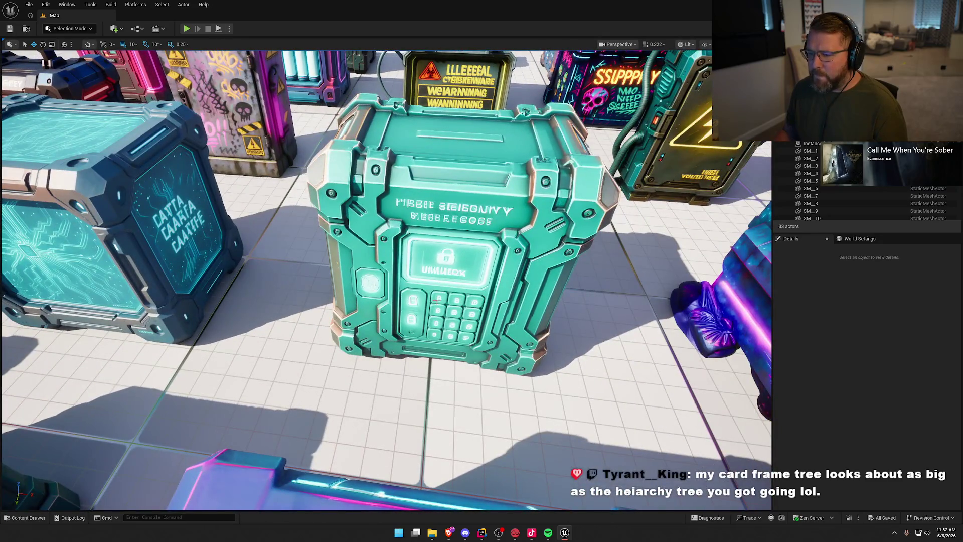
scroll(386, 281, "down", 10)
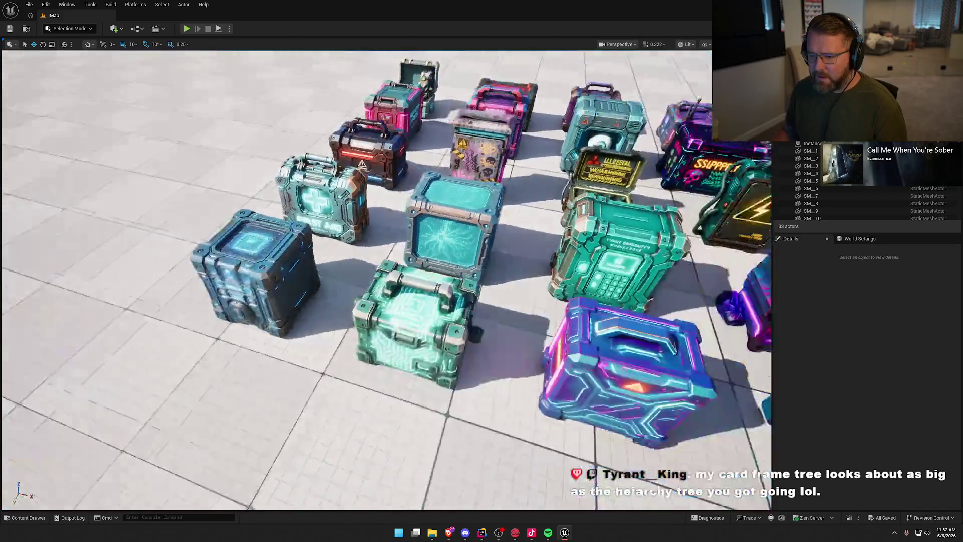
scroll(445, 296, "up", 4)
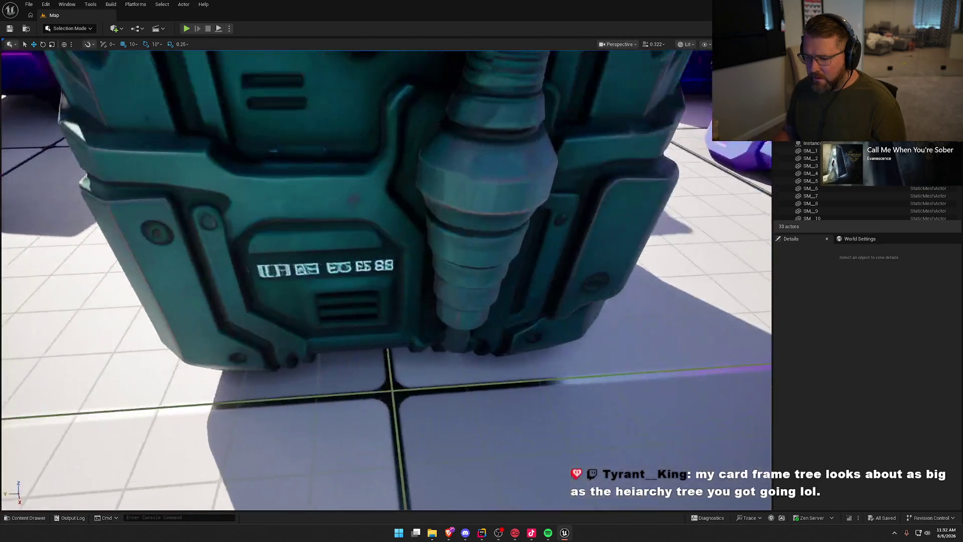
left_click_drag(533, 357, 533, 357)
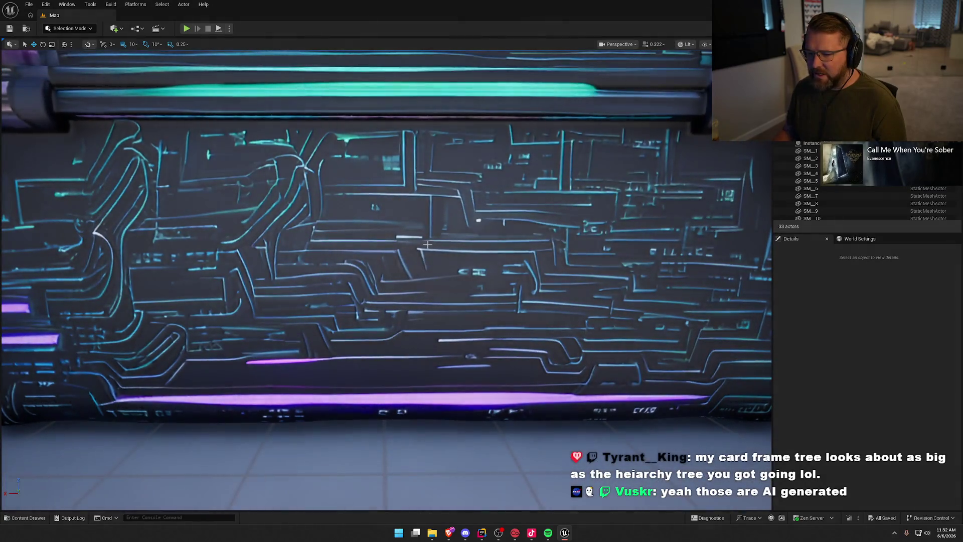
scroll(425, 243, "down", 5)
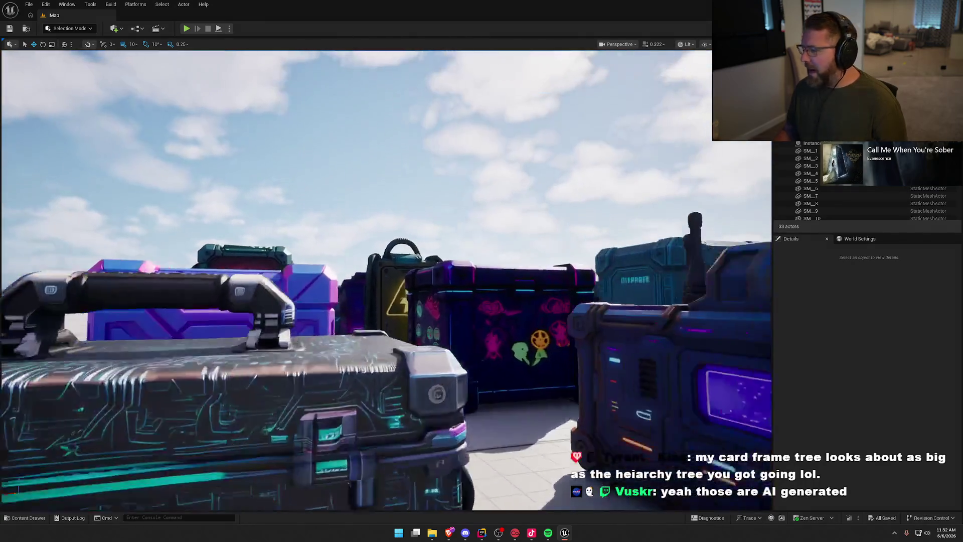
scroll(357, 281, "down", 5)
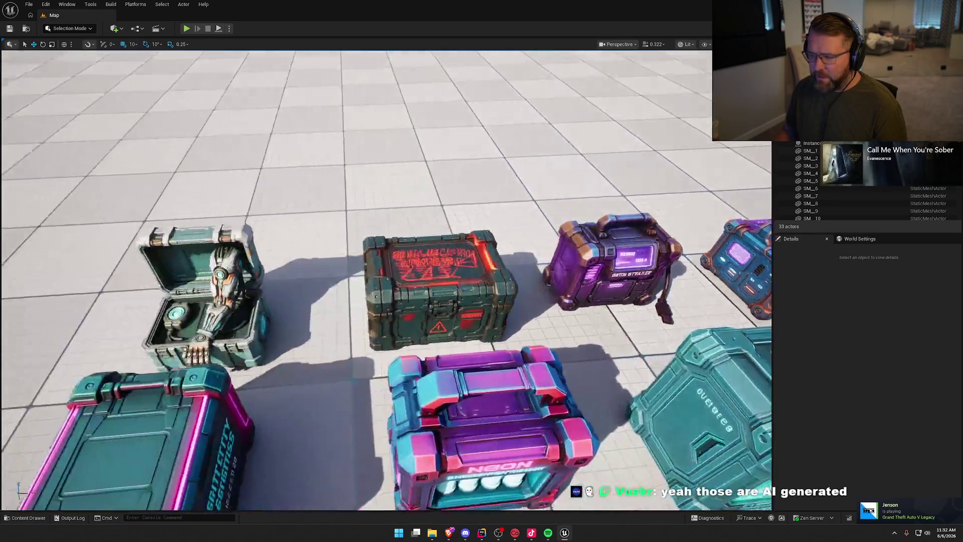
key("a")
key("a")
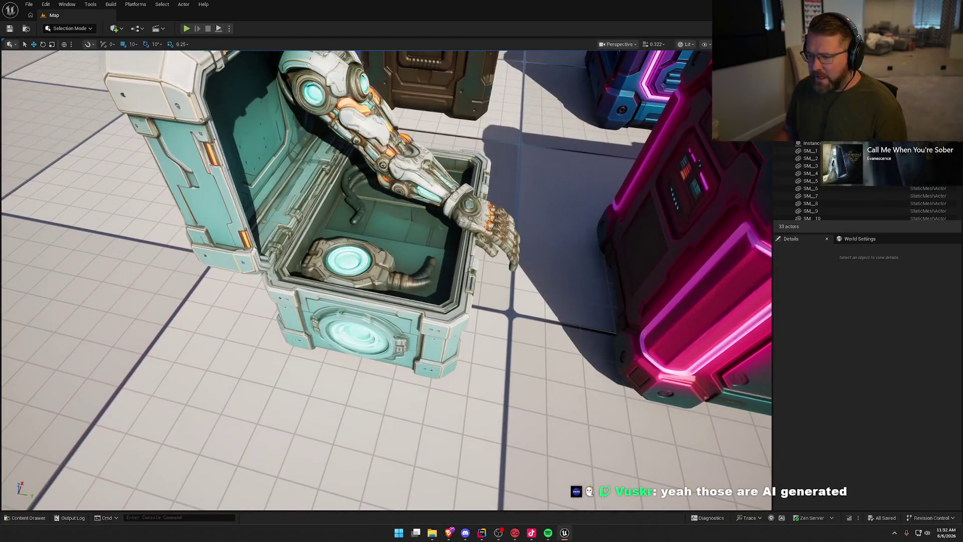
key("s")
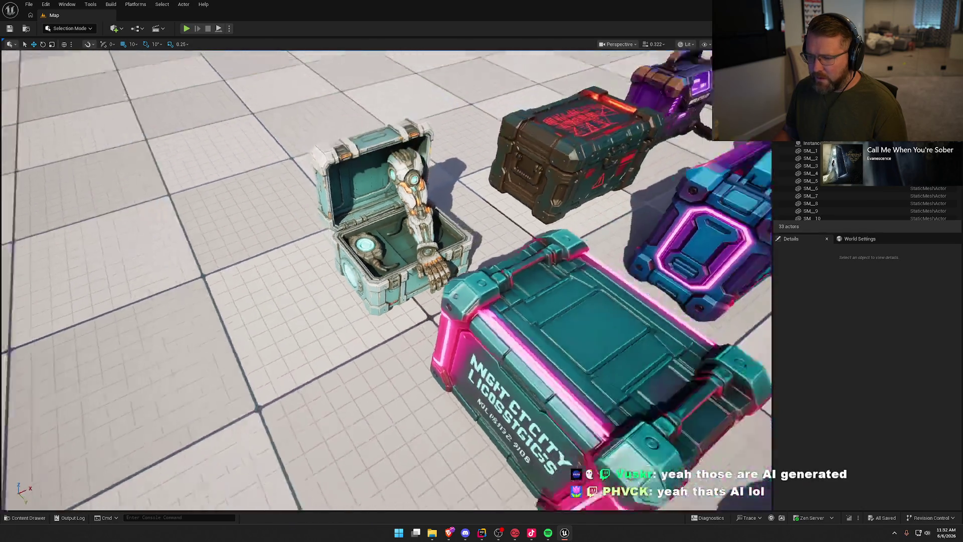
key("s")
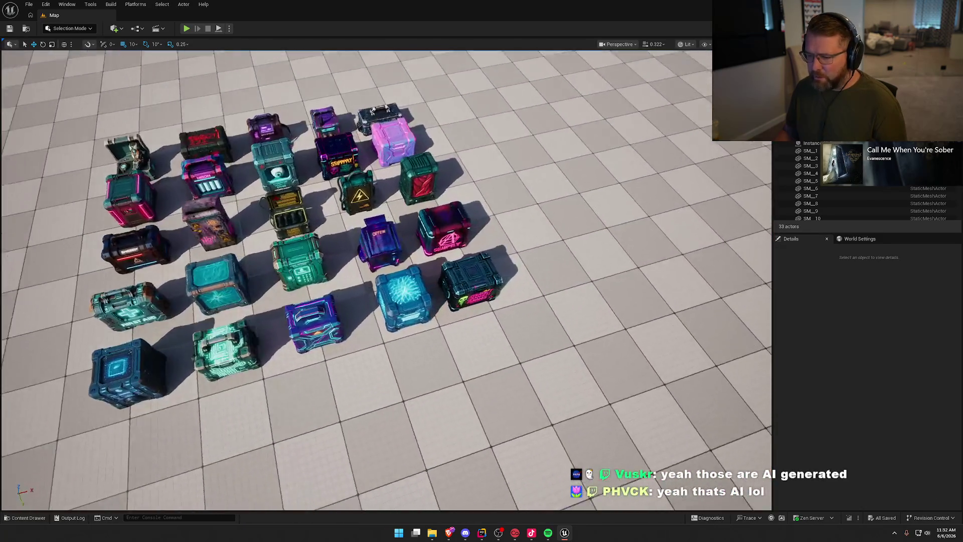
key("w")
key("w")
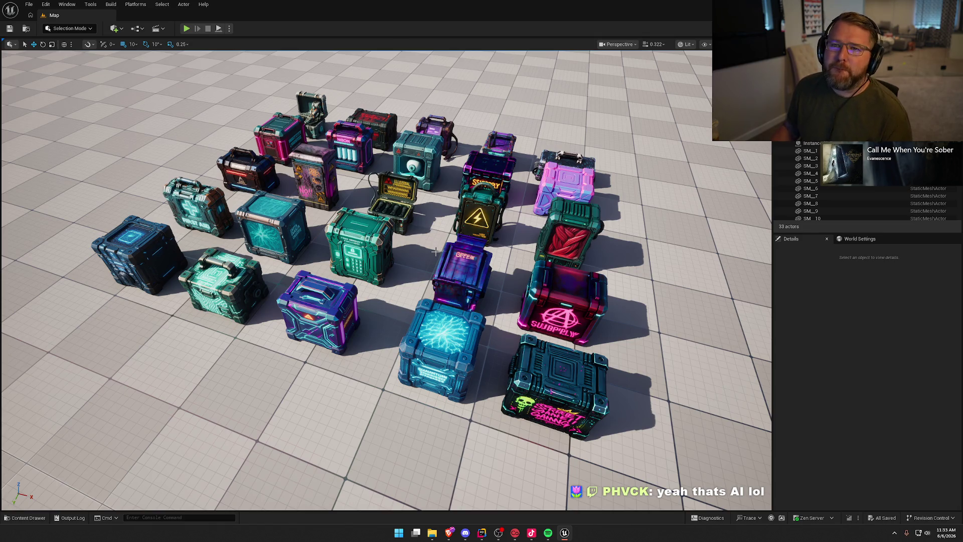
scroll(435, 251, "up", 3)
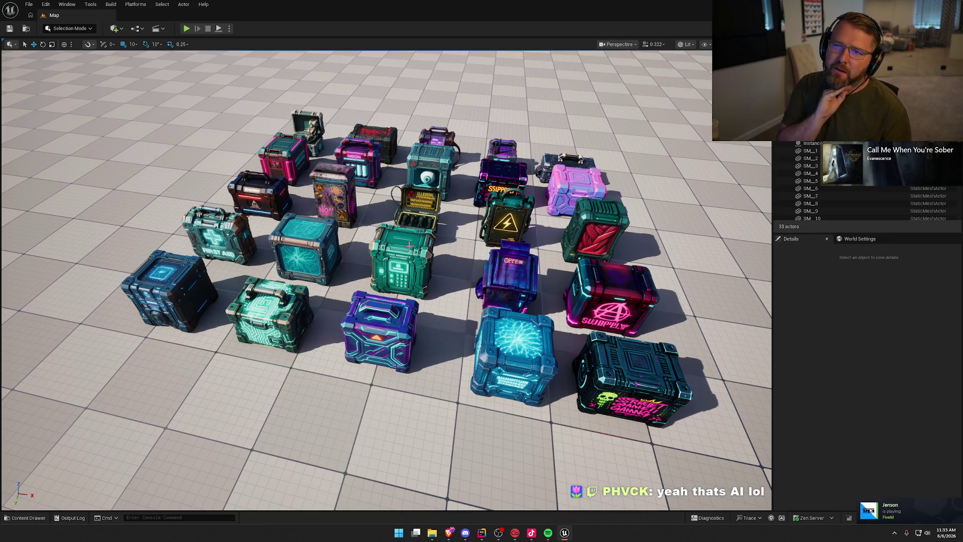
mouse_move(409, 246)
left_mouse_down()
mouse_move(408, 238)
mouse_move(396, 261)
left_mouse_up()
- Open UltimateSci-FiCrateBundle's Map folder in the Content Drawer to load its Map level
key("ctrl+space")
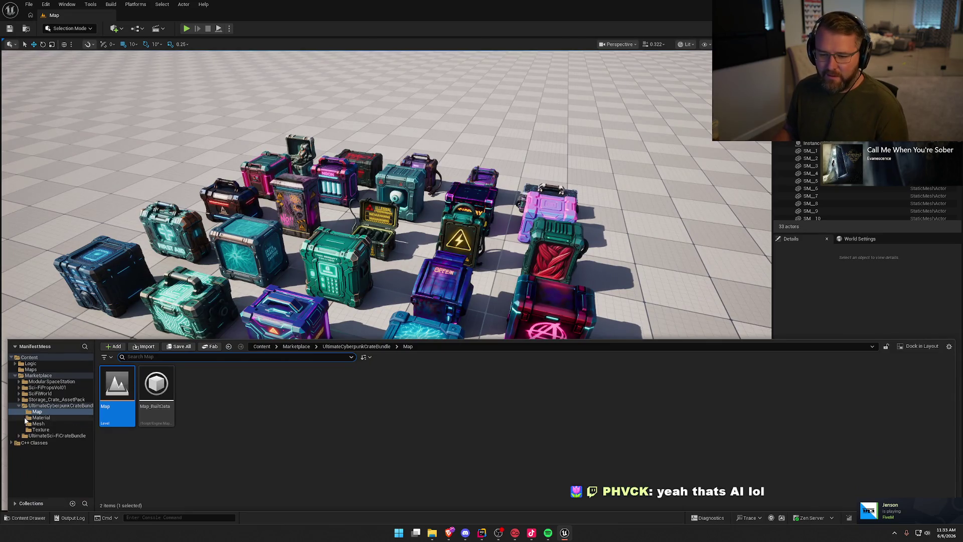
left_click(19, 406)
left_click(50, 411)
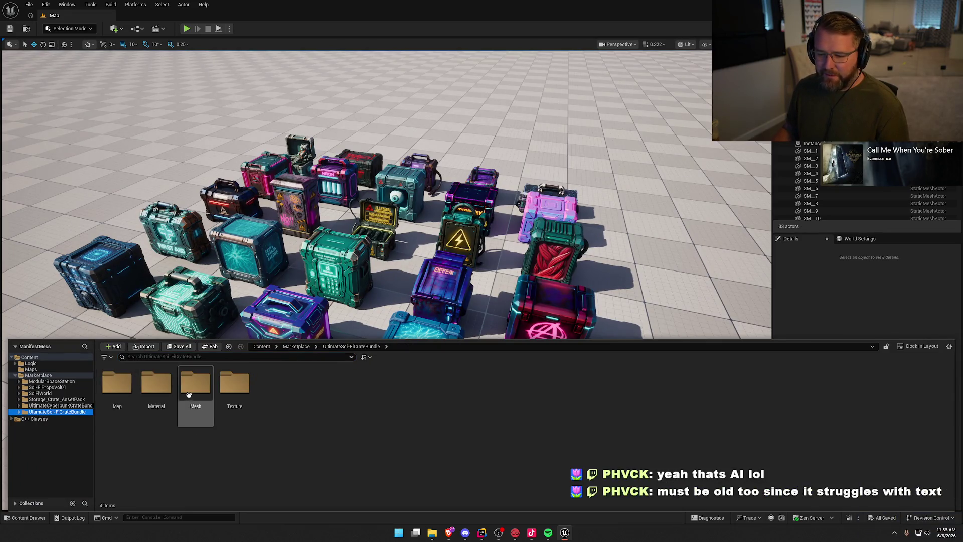
double_click(117, 384)
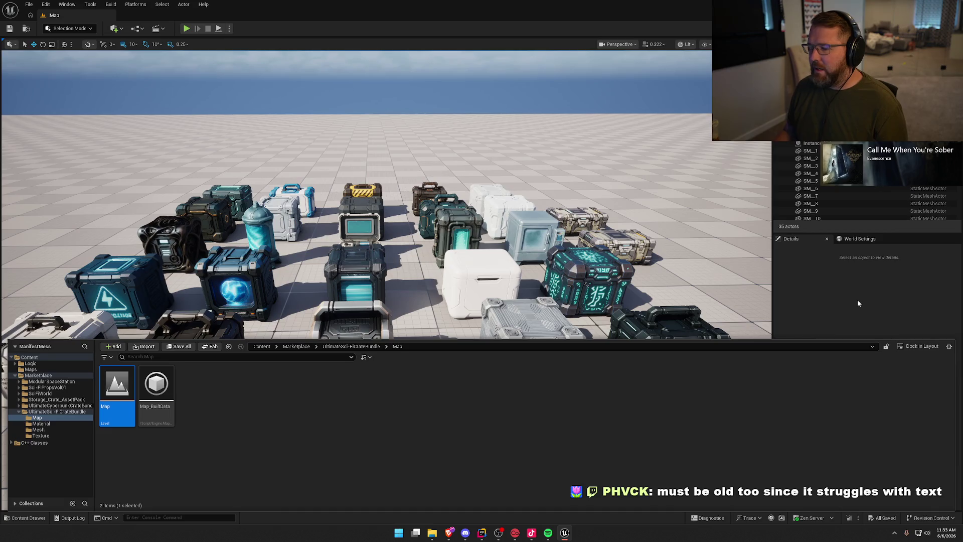
- Close the Content Drawer, fly around the crates, and select the AMMO crate
left_click(869, 294)
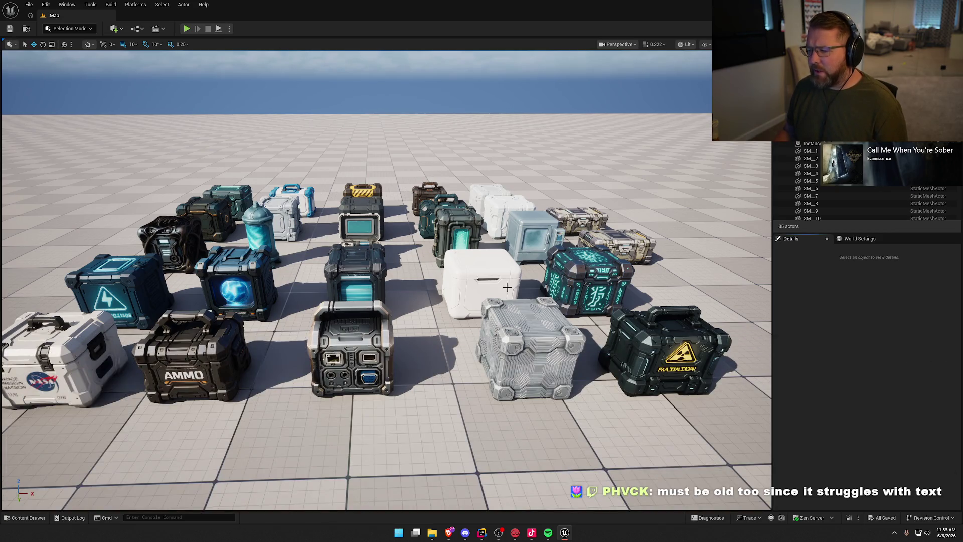
scroll(386, 280, "down", 10)
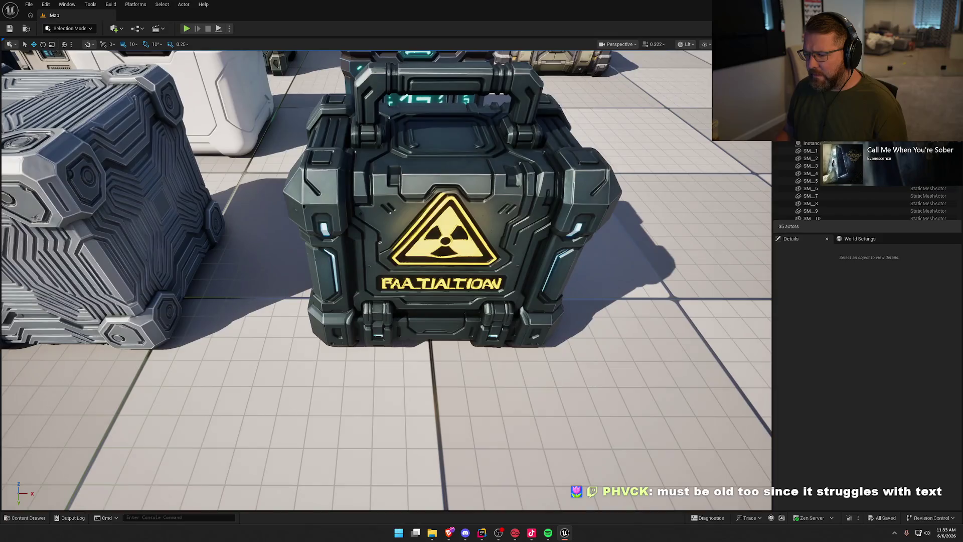
scroll(386, 280, "up", 10)
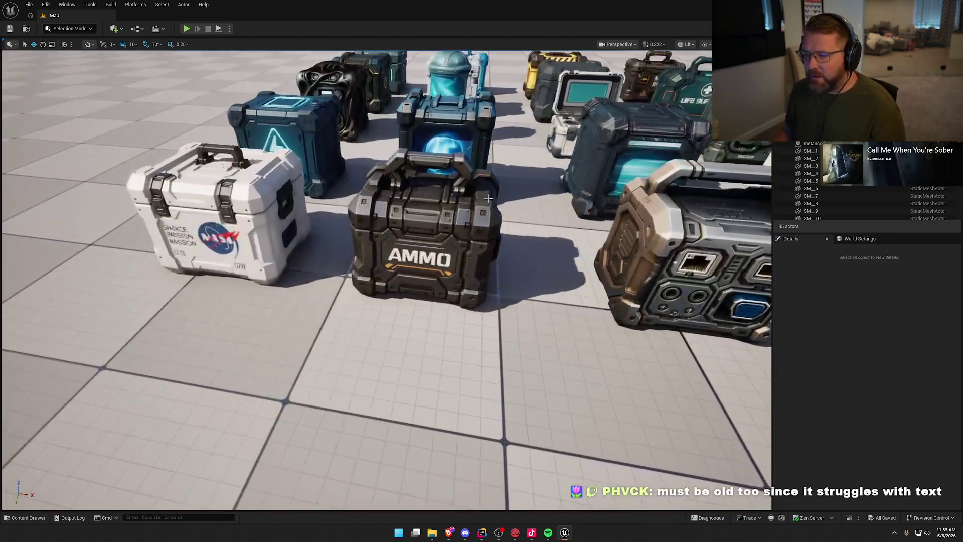
left_click(456, 217)
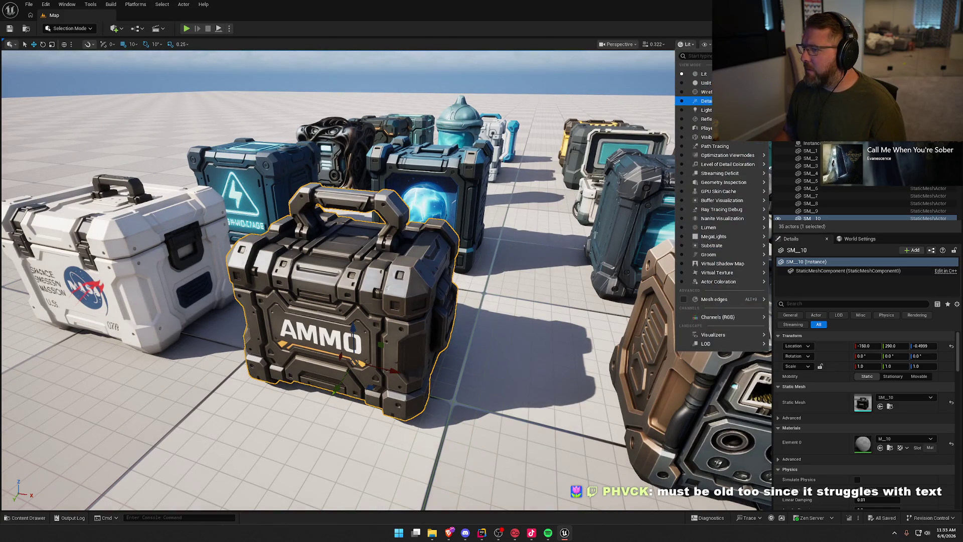
- Deselect the AMMO crate, fly around the crates, and switch the viewport to Unlit shading (Alt+3)
key("Escape")
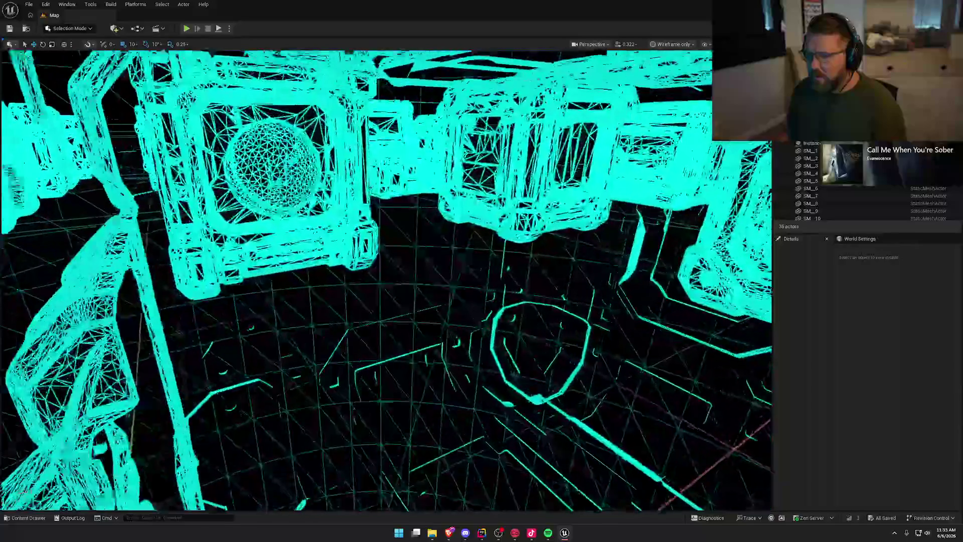
scroll(386, 281, "down", 2)
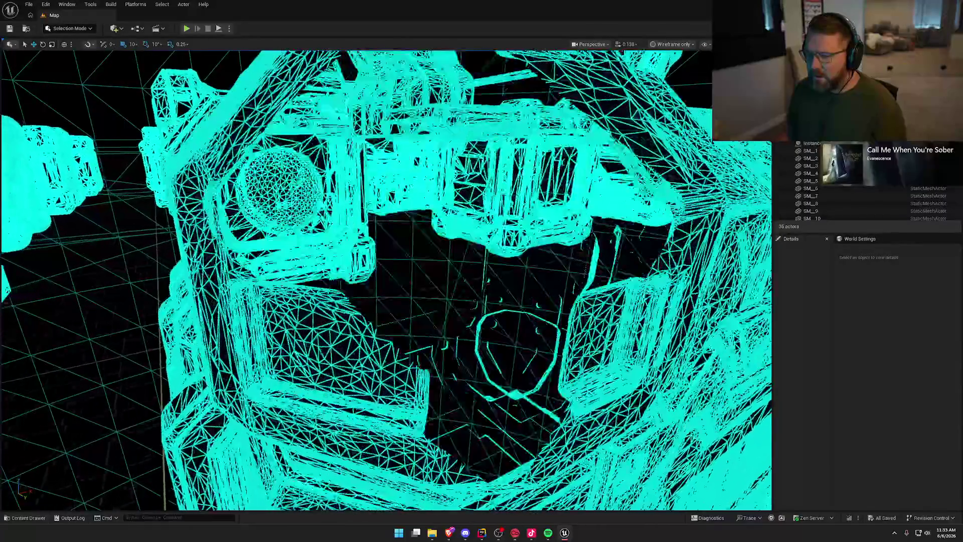
scroll(386, 281, "up", 2)
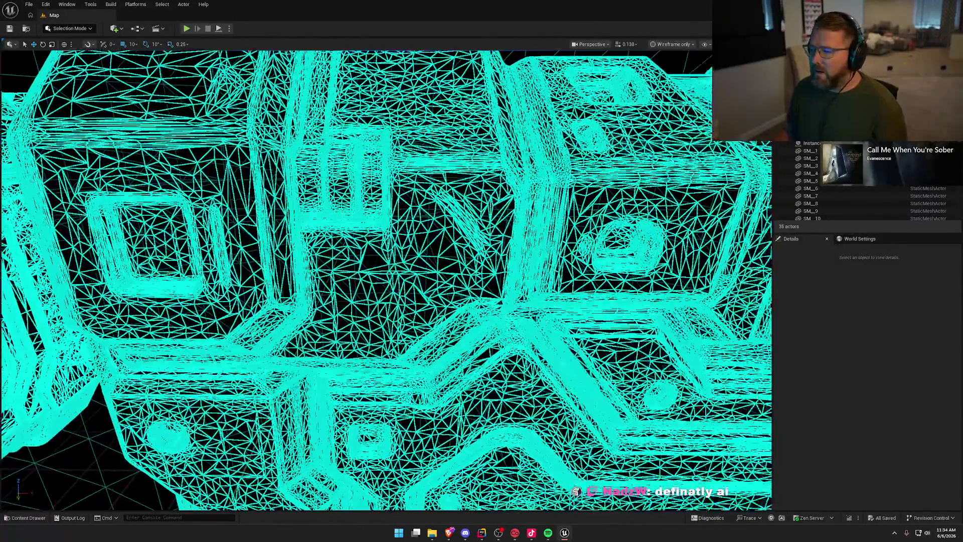
key("s")
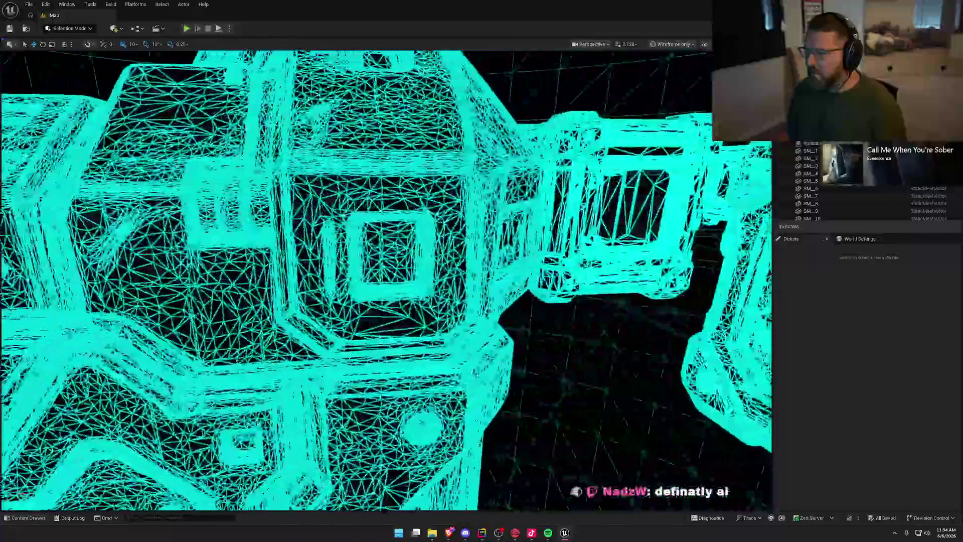
key("s")
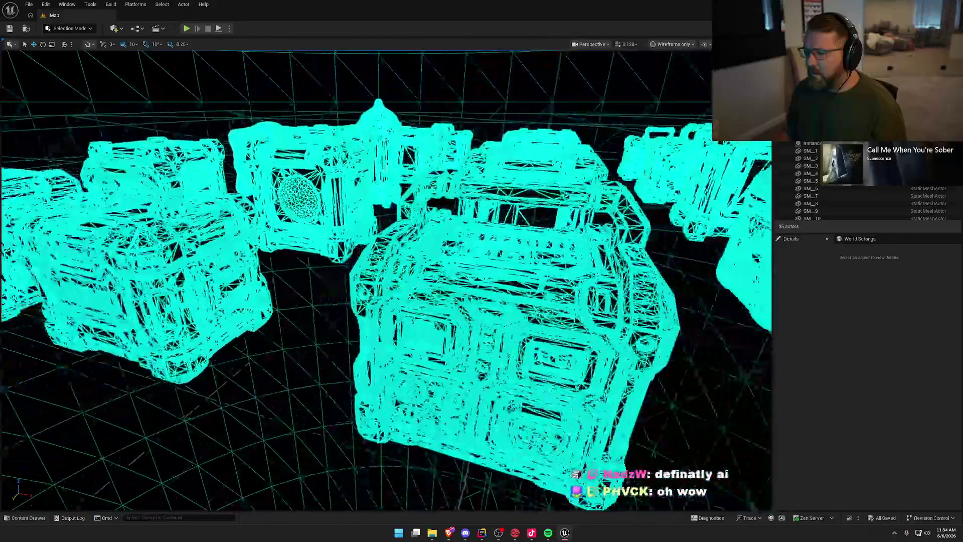
key("w")
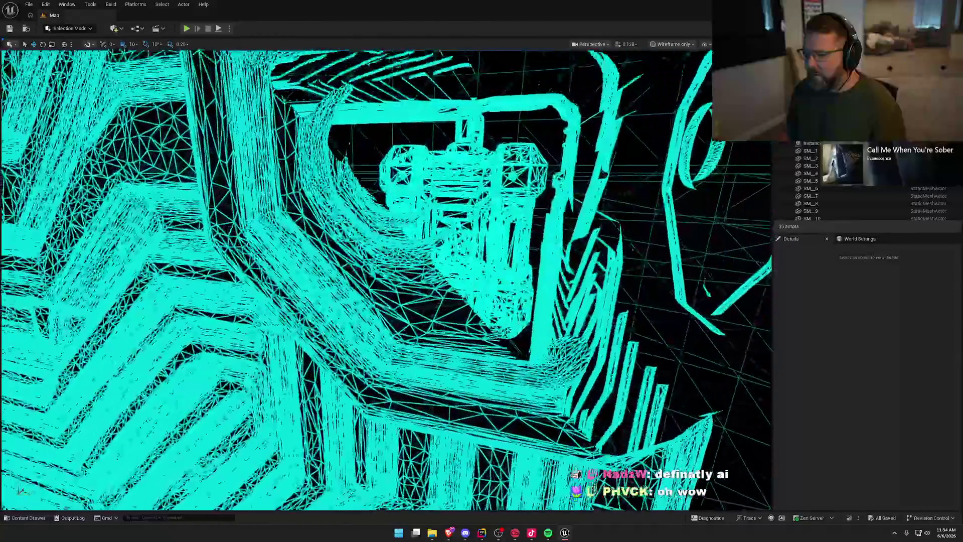
key("s")
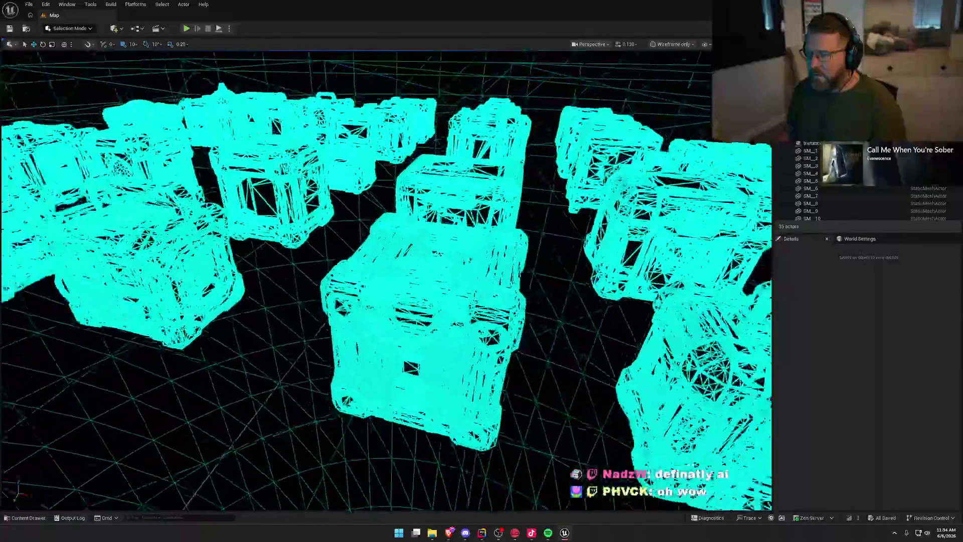
key("alt+3")
- Switch the viewport to Lit shading (Alt+4) and swing the camera around the crate group
key("s")
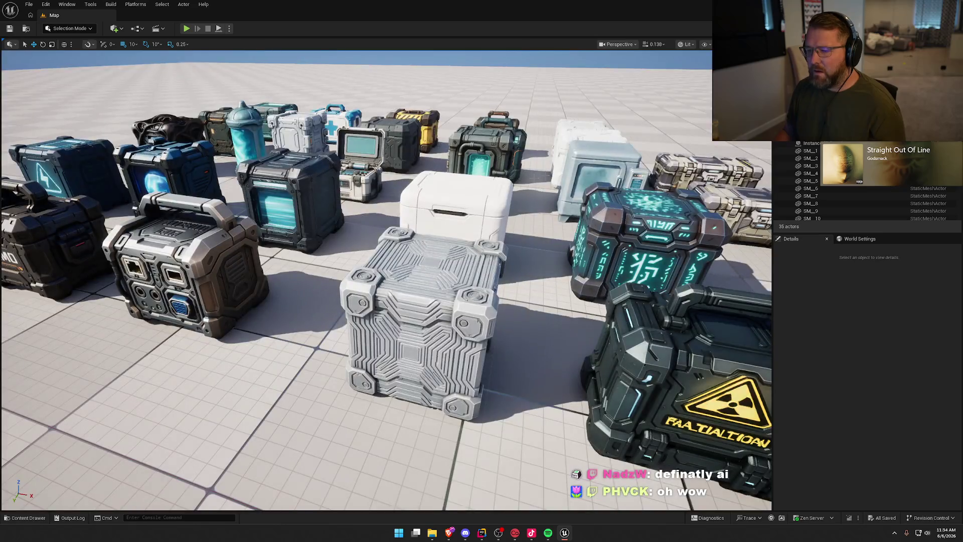
key("alt+4")
key("d")
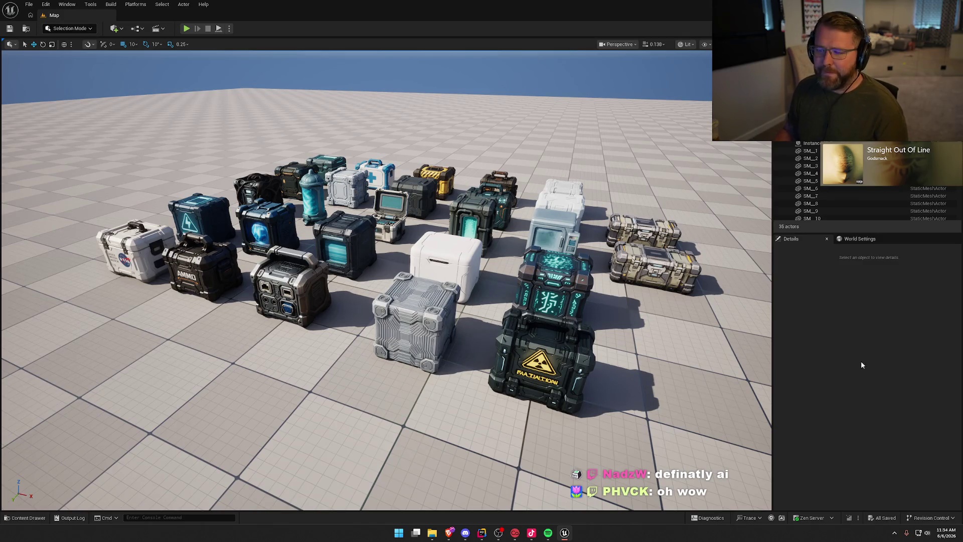
- Browse Storage_Crate_AssetPack > CratePack > Maps in the Content Drawer and select ThirdPersonMap
key("ctrl+space")
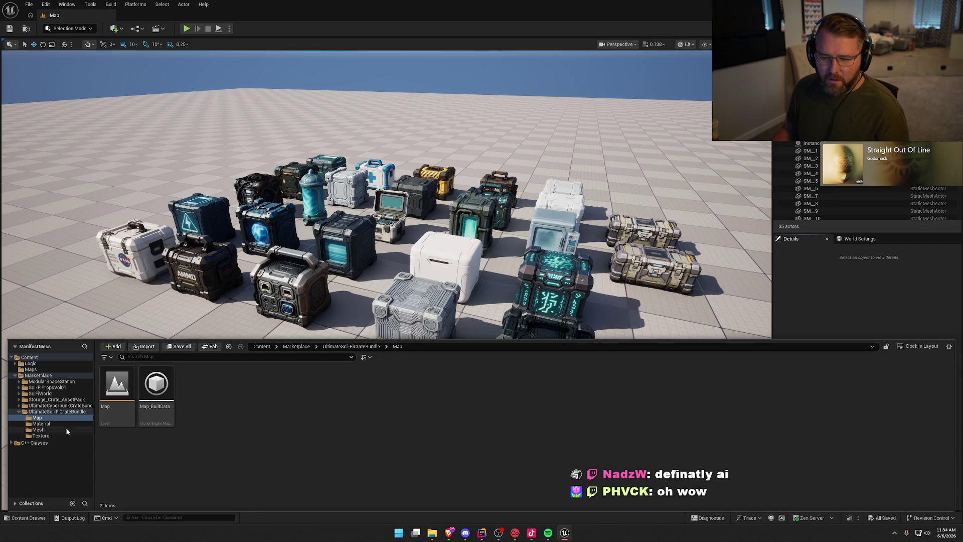
left_click(18, 411)
left_click(48, 399)
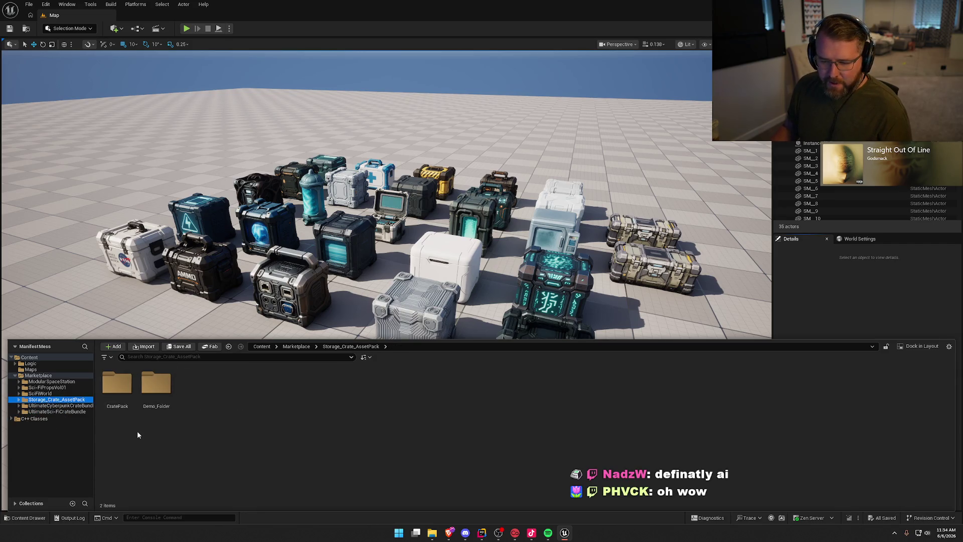
double_click(116, 384)
double_click(156, 384)
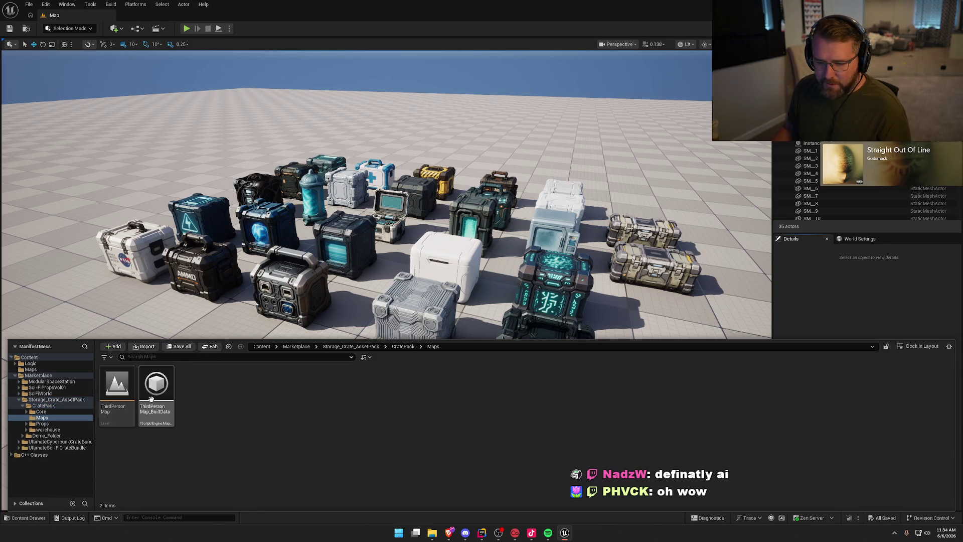
left_click(117, 383)
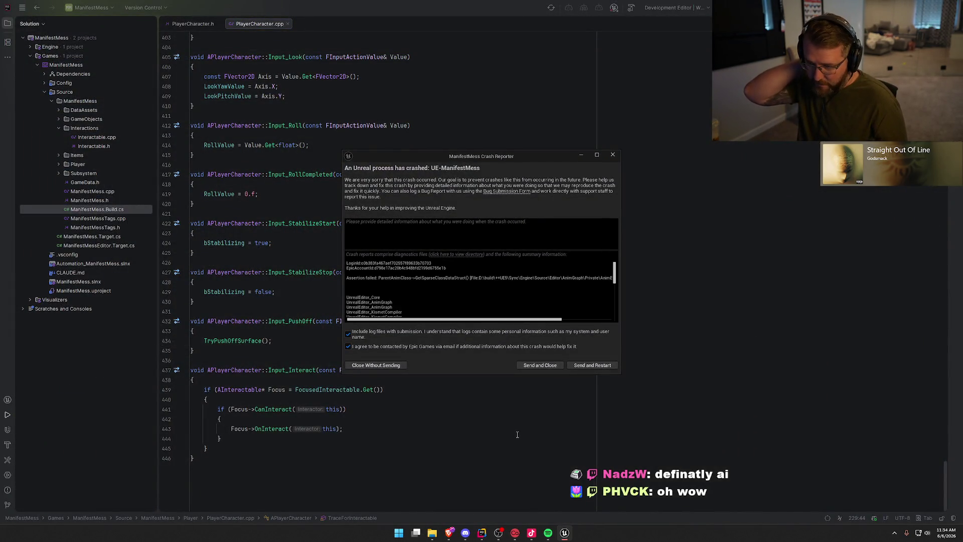
- Dismiss the Crash Reporter dialog in Rider
left_click(383, 368)
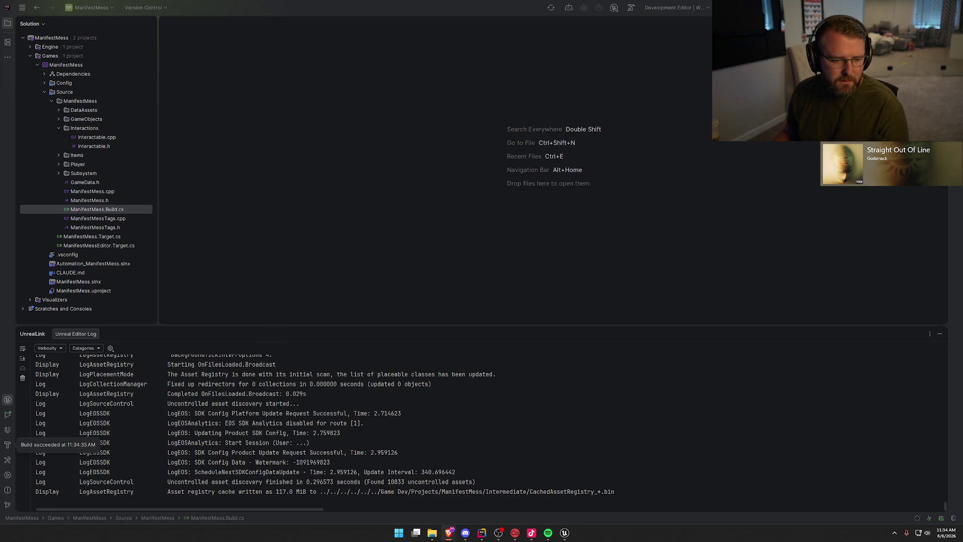
- Maximize the browser with the Ultimate Sci-Fi Crate Bundle listing and expand its full description
key("alt+Tab")
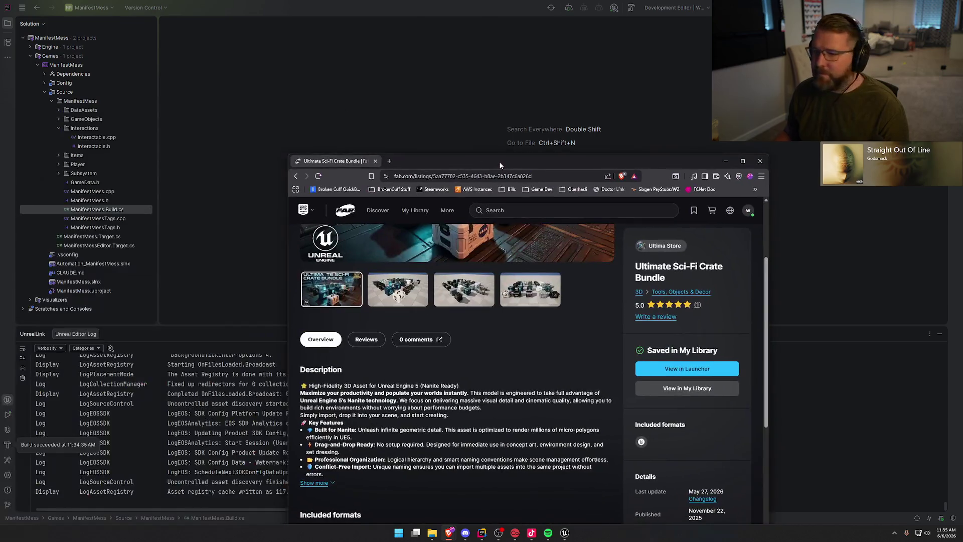
double_click(499, 161)
scroll(101, 302, "down", 2)
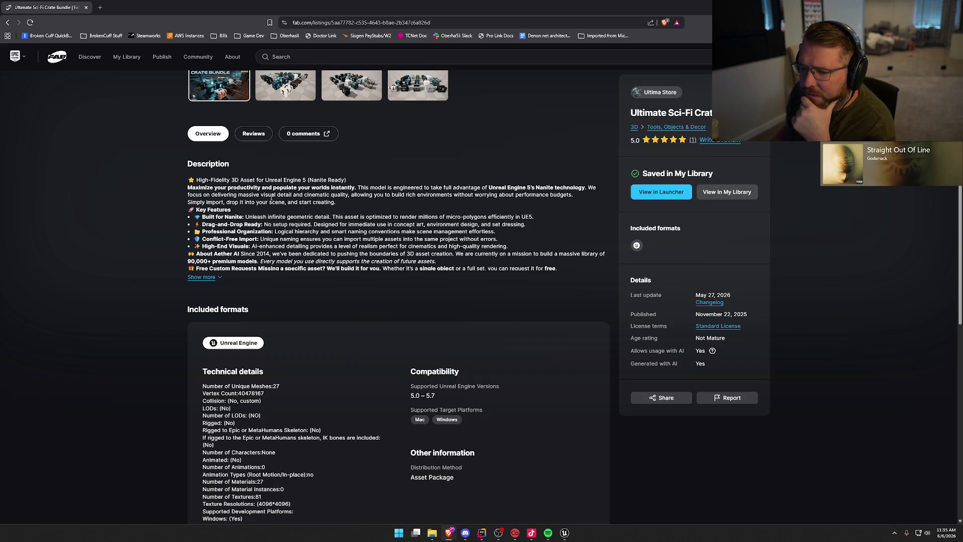
left_click(203, 277)
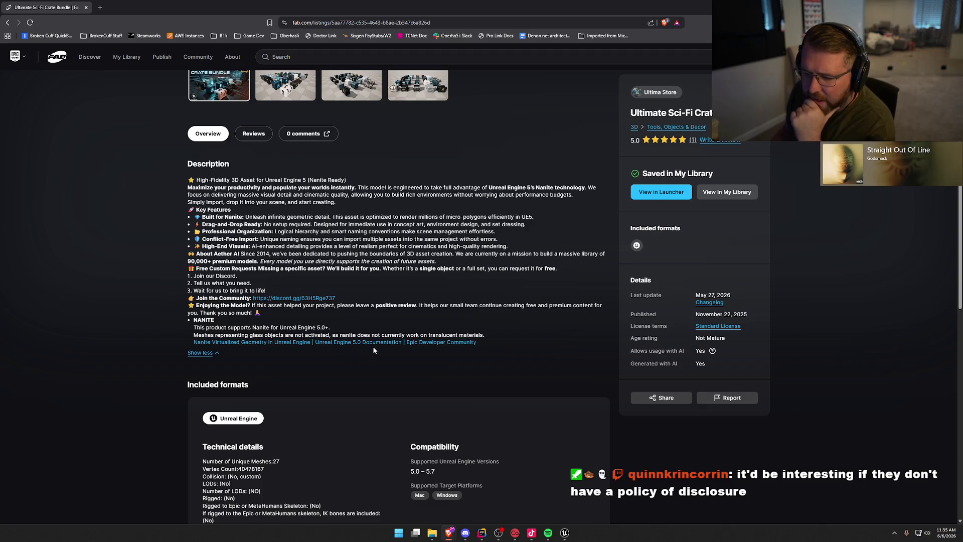
scroll(375, 354, "down", 5)
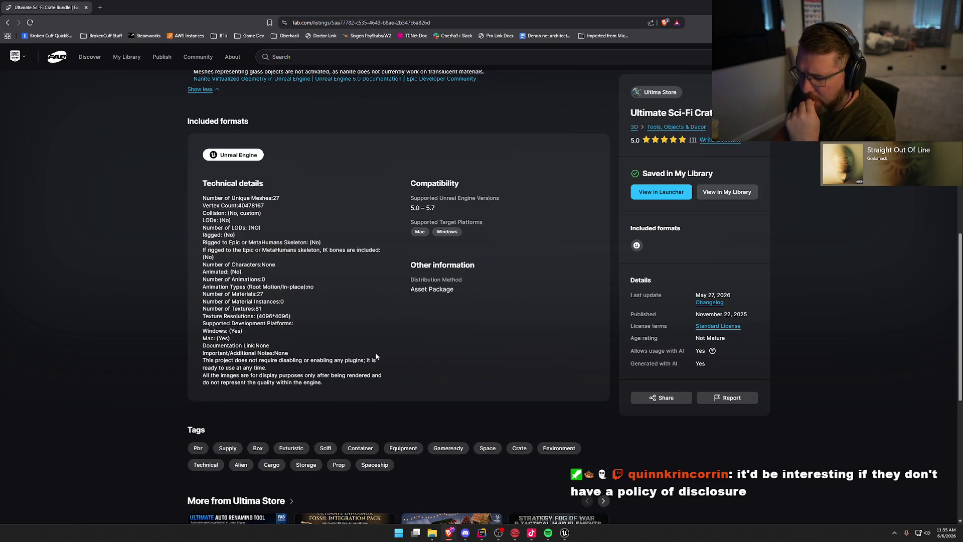
scroll(119, 378, "down", 3)
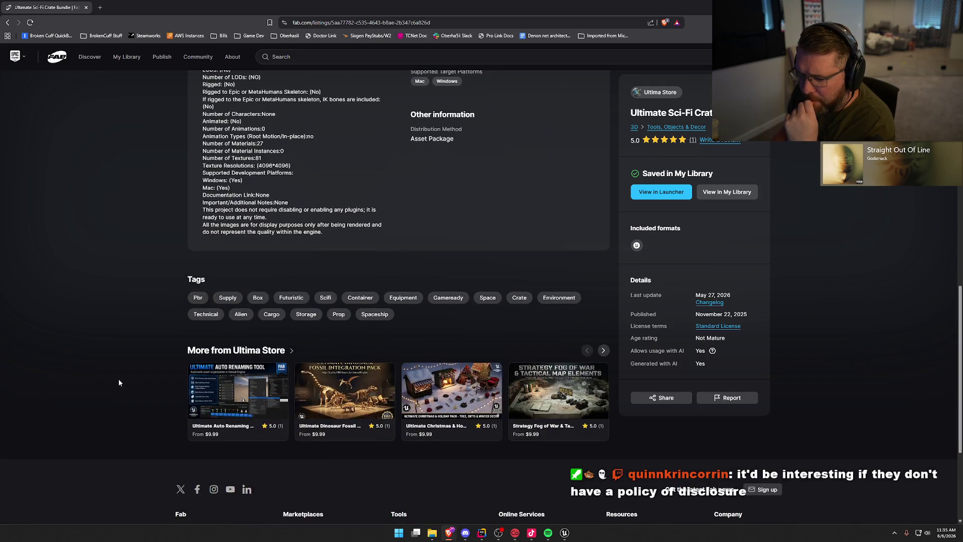
scroll(119, 377, "up", 4)
scroll(120, 381, "up", 4)
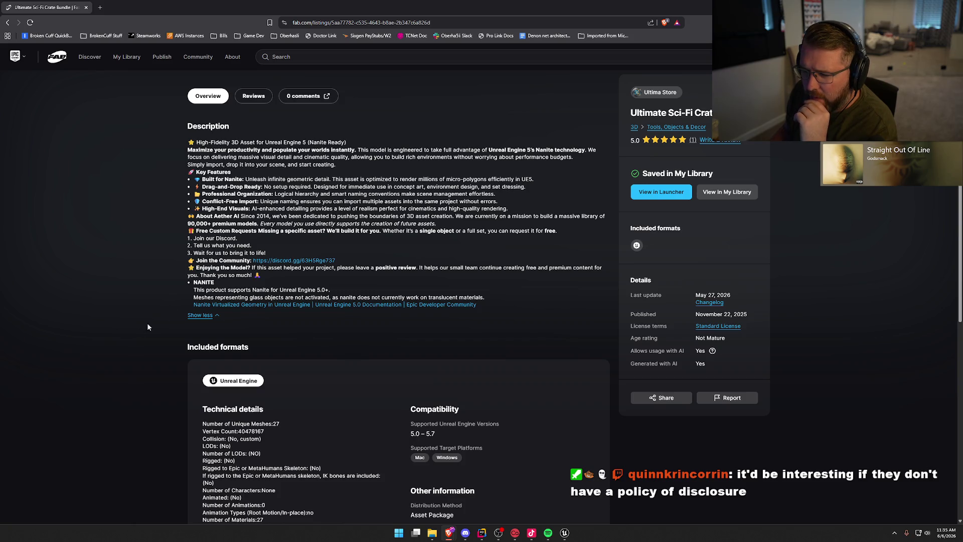
left_click_drag(196, 216, 240, 217)
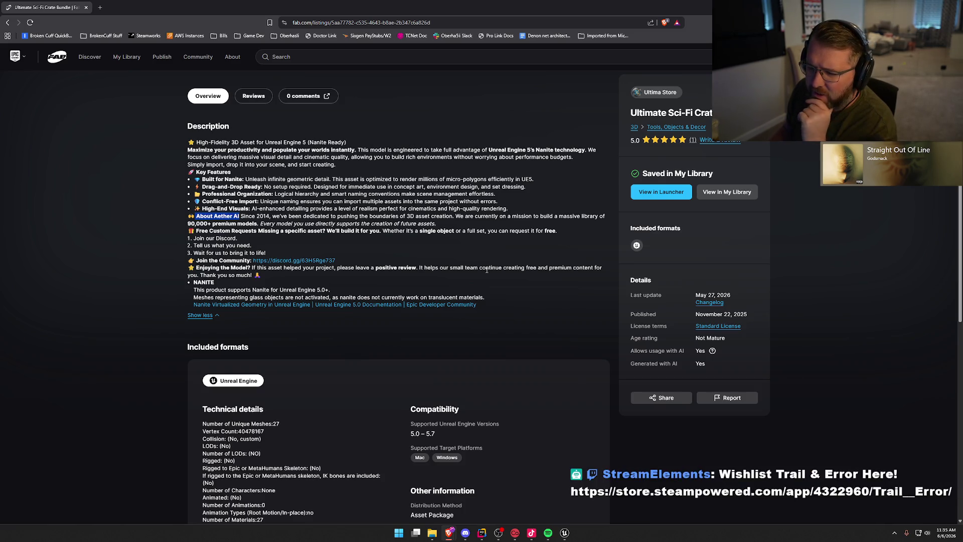
scroll(494, 277, "up", 3)
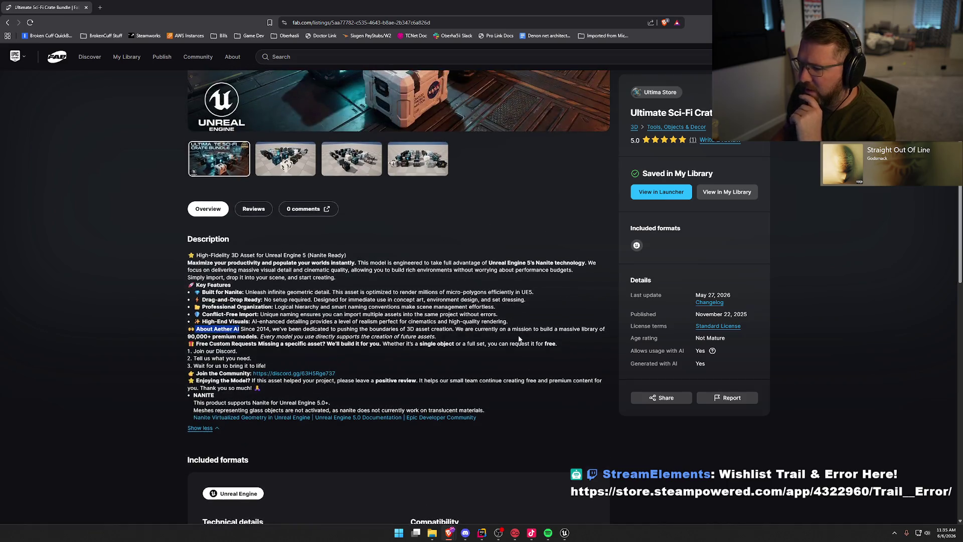
scroll(510, 332, "down", 1)
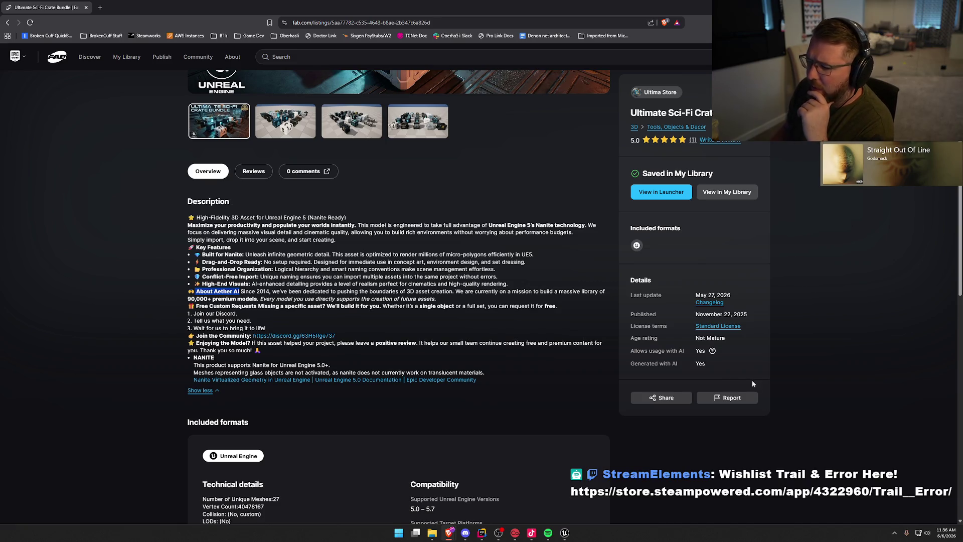
left_click_drag(630, 363, 727, 370)
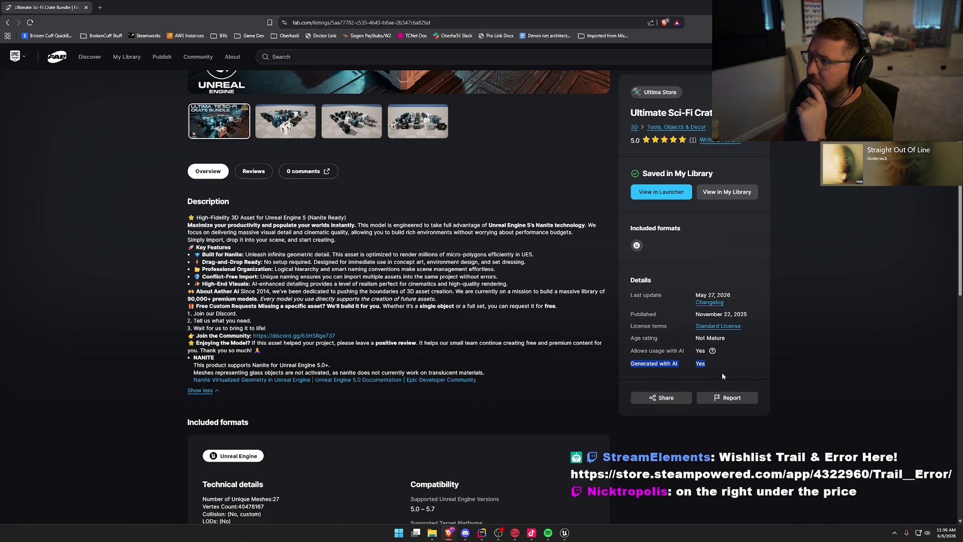
left_click(682, 364)
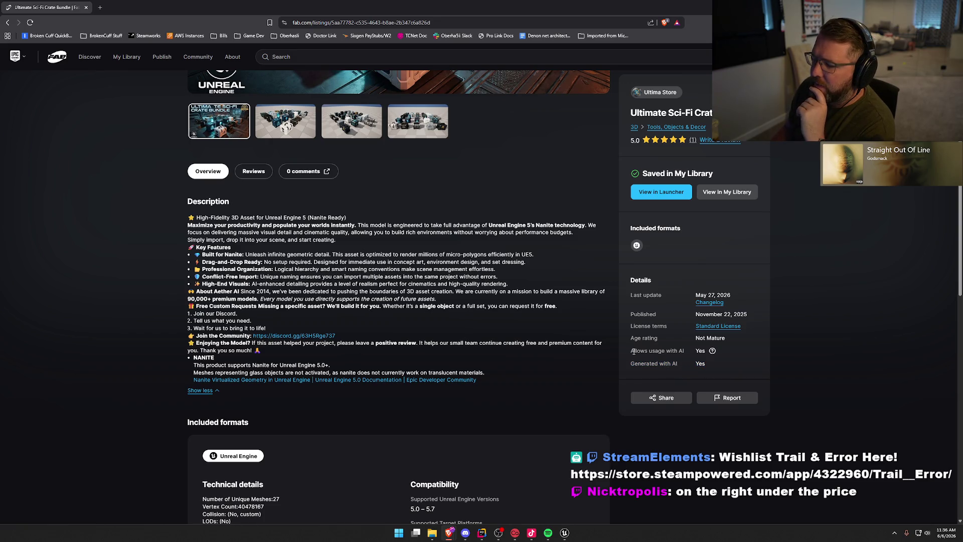
left_click_drag(632, 352, 703, 365)
mouse_move(714, 353)
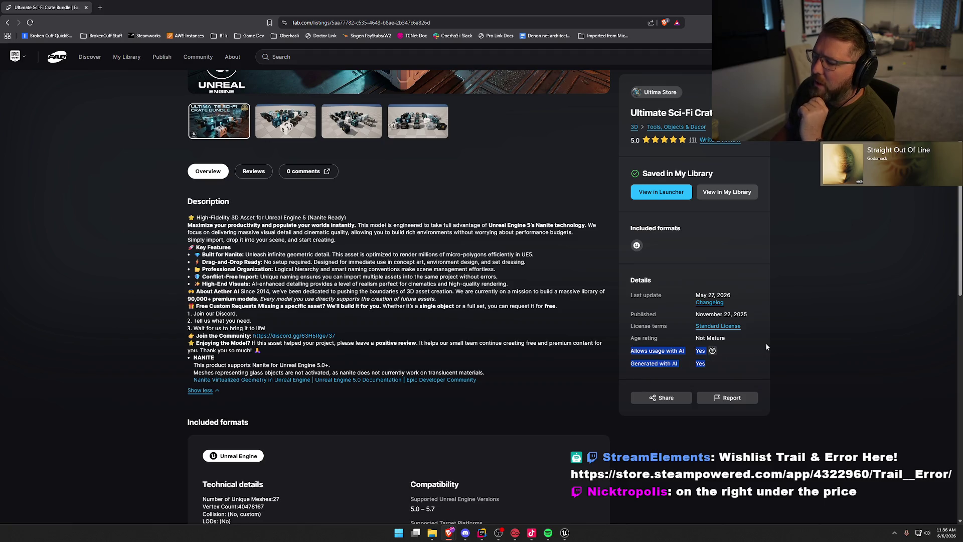
left_click_drag(630, 351, 724, 367)
left_click(679, 352)
left_click(675, 374)
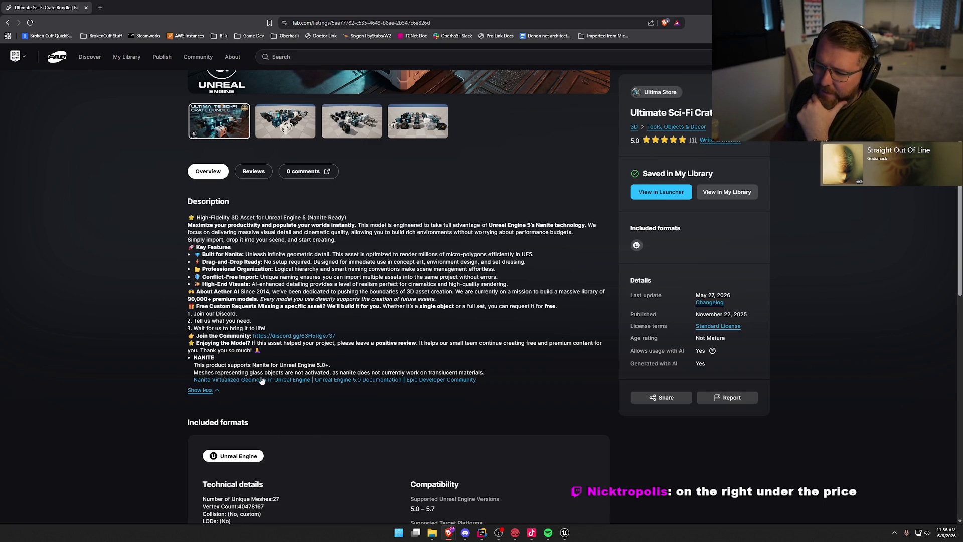
triple_click(369, 232)
left_click(369, 290)
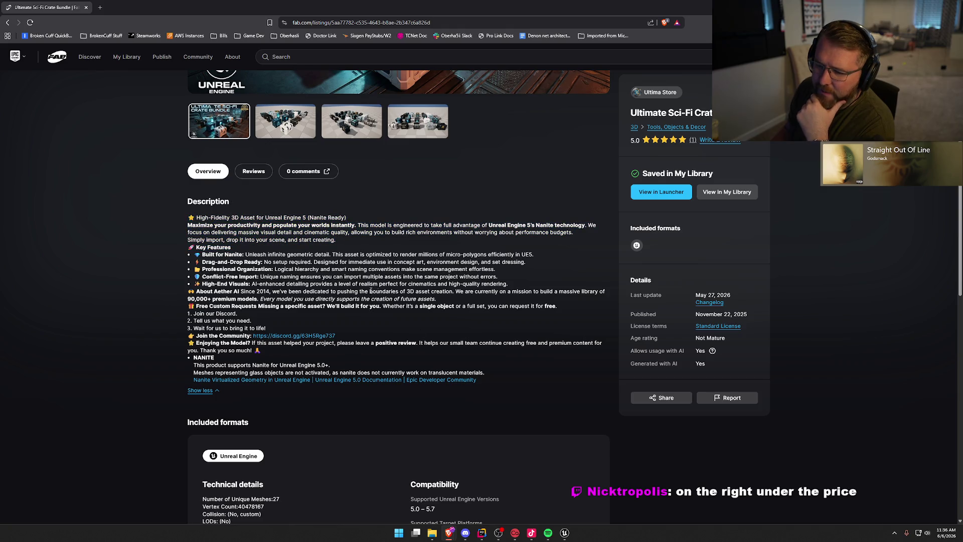
scroll(359, 290, "up", 5)
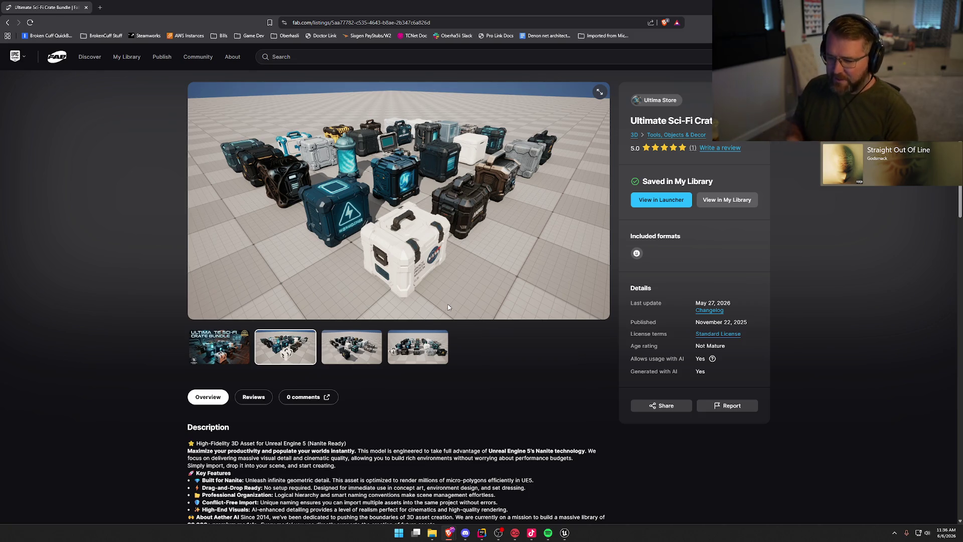
- Show the third, then the fourth preview image in the listing's gallery
left_click(341, 353)
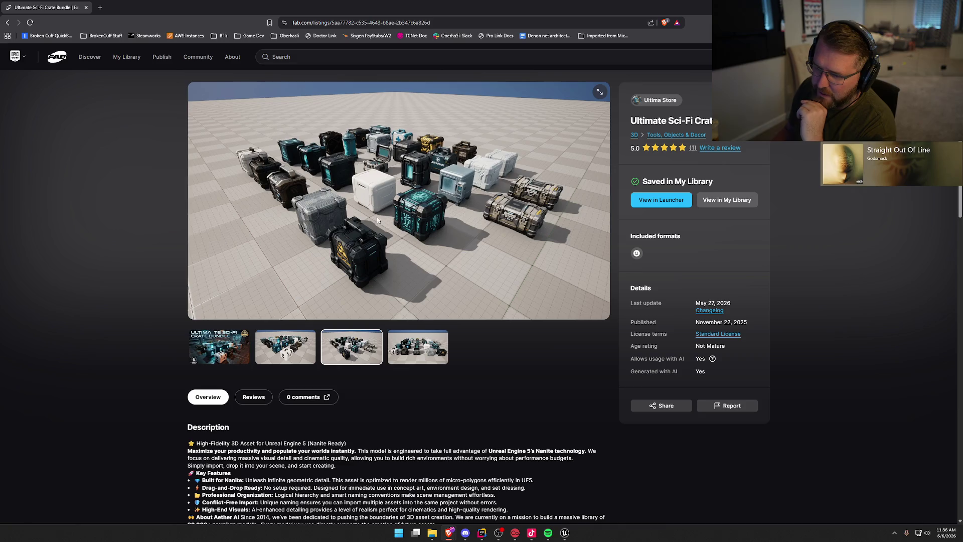
left_click(443, 348)
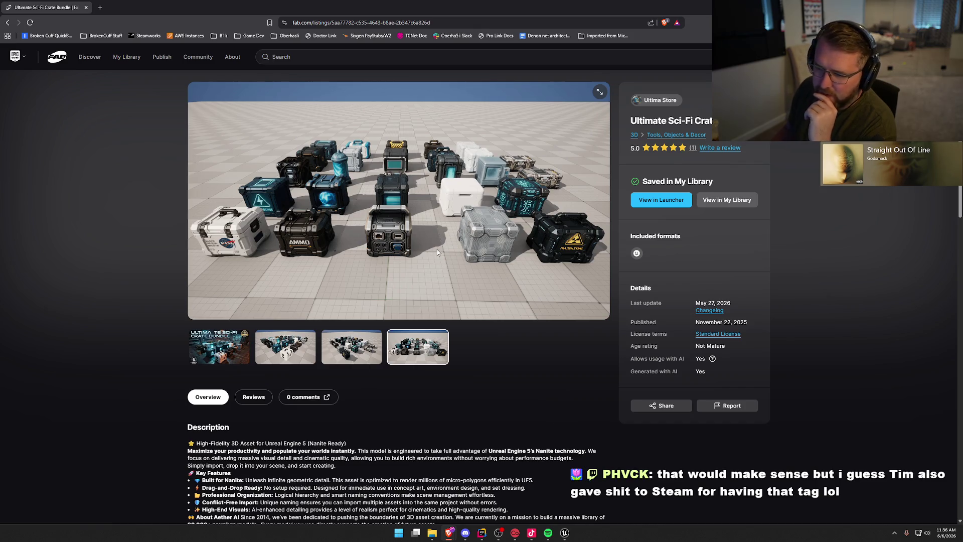
scroll(518, 410, "down", 4)
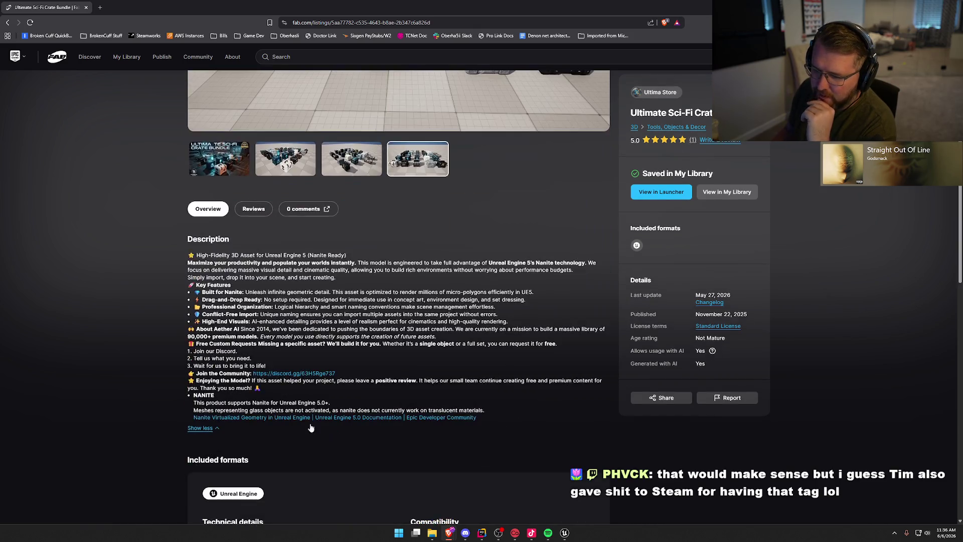
scroll(410, 442, "up", 4)
scroll(456, 461, "down", 3)
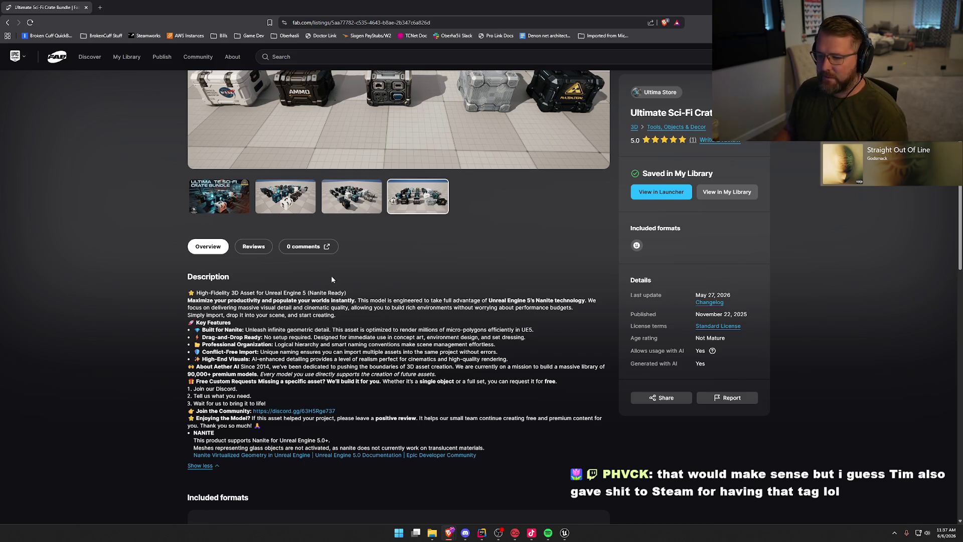
- Check the listing's Reviews, then show the first gallery image with the title artwork
left_click(253, 246)
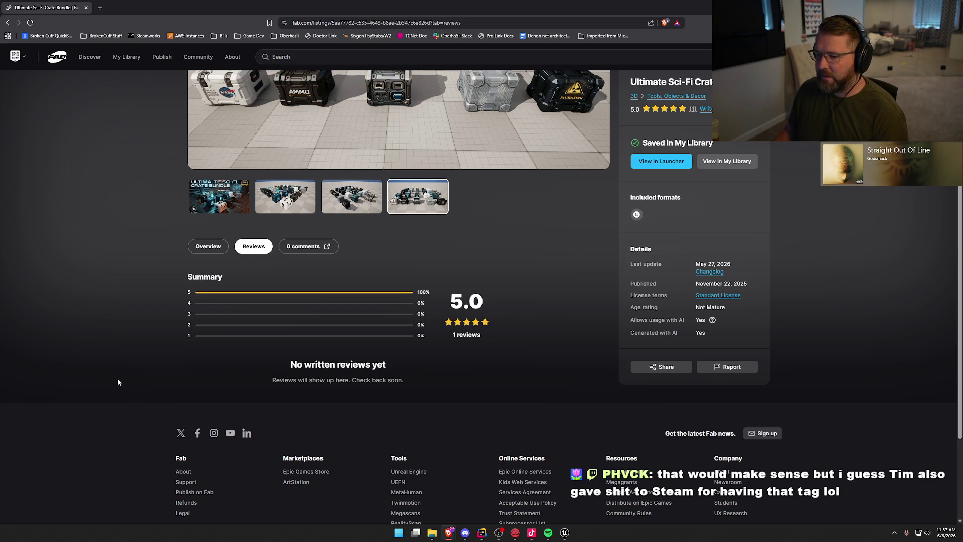
scroll(118, 382, "up", 2)
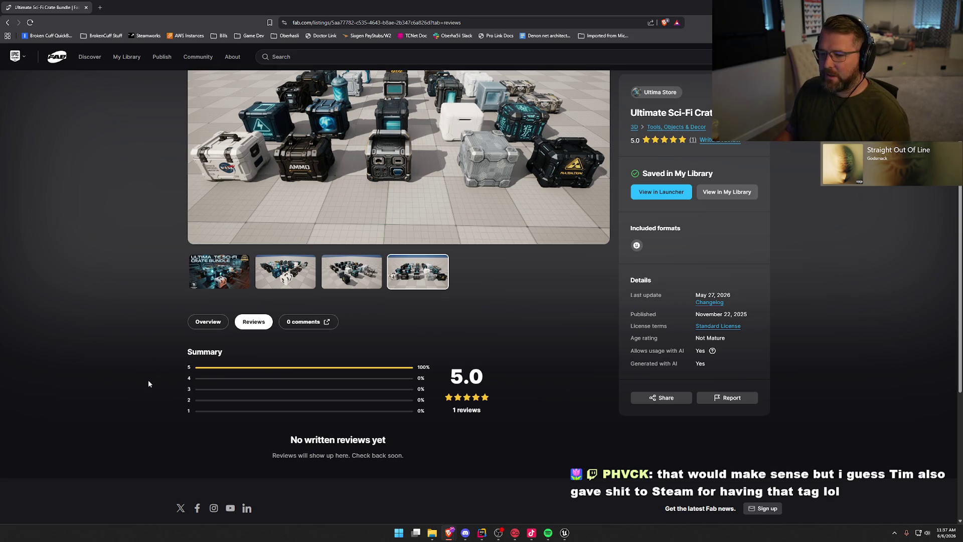
scroll(148, 380, "up", 2)
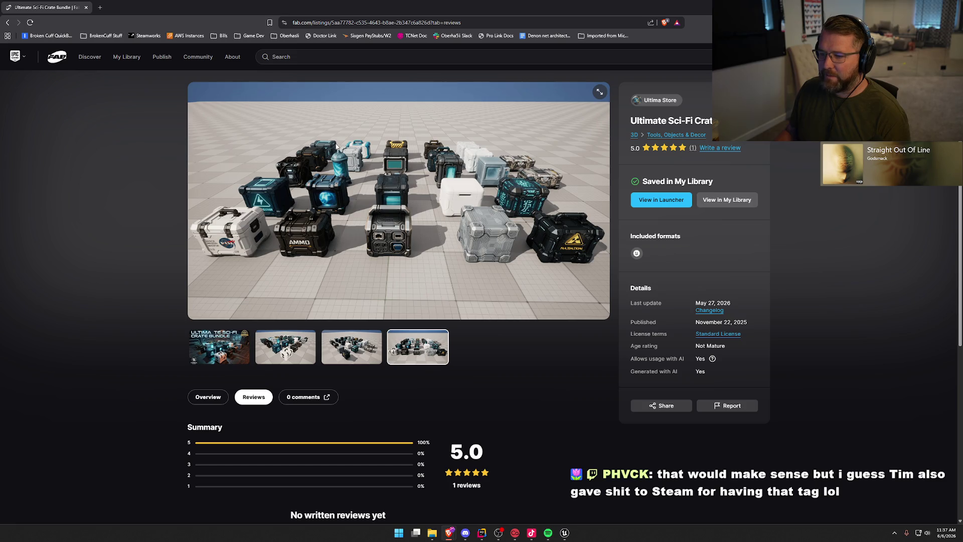
left_click(208, 349)
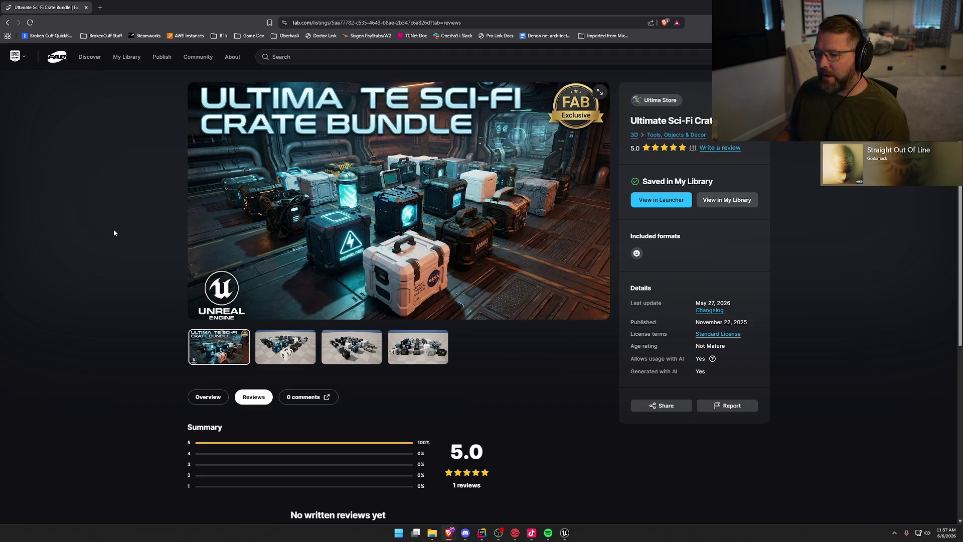
- Return to the Overview and expand the crate bundle's full description
left_click(207, 400)
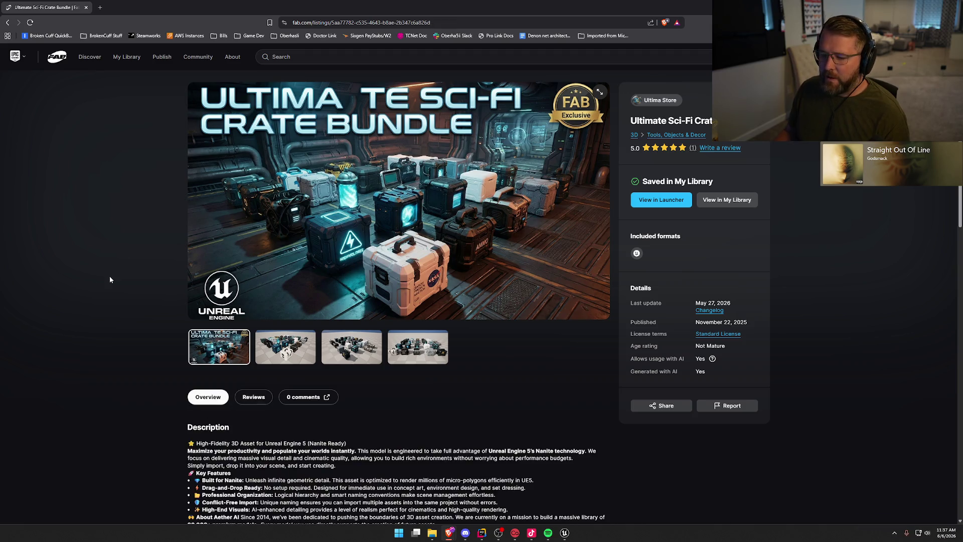
scroll(120, 271, "down", 1)
scroll(132, 271, "down", 3)
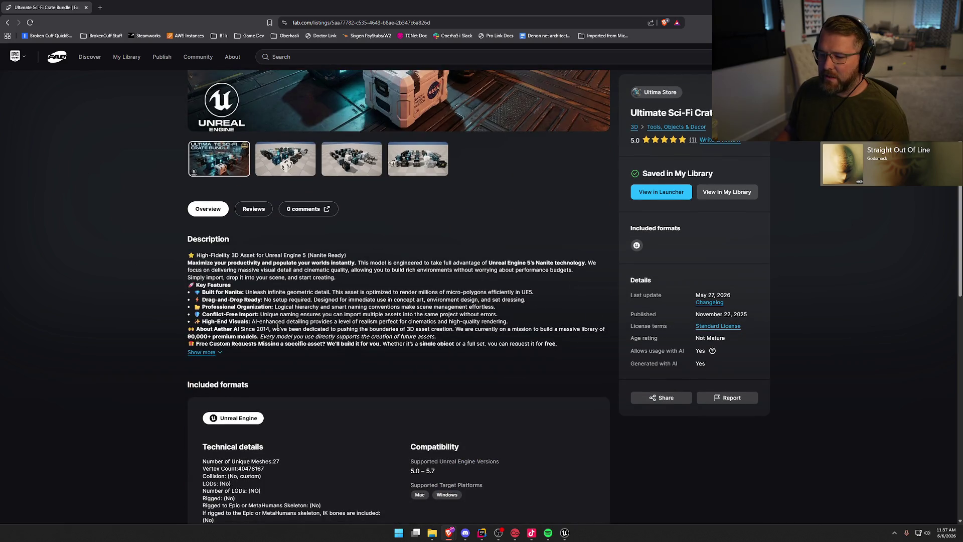
left_click(201, 352)
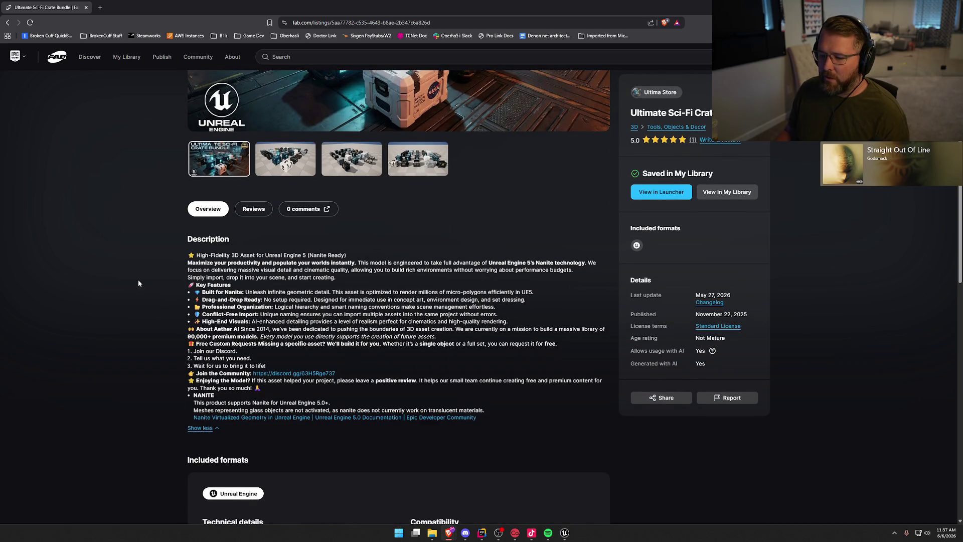
scroll(428, 155, "up", 3)
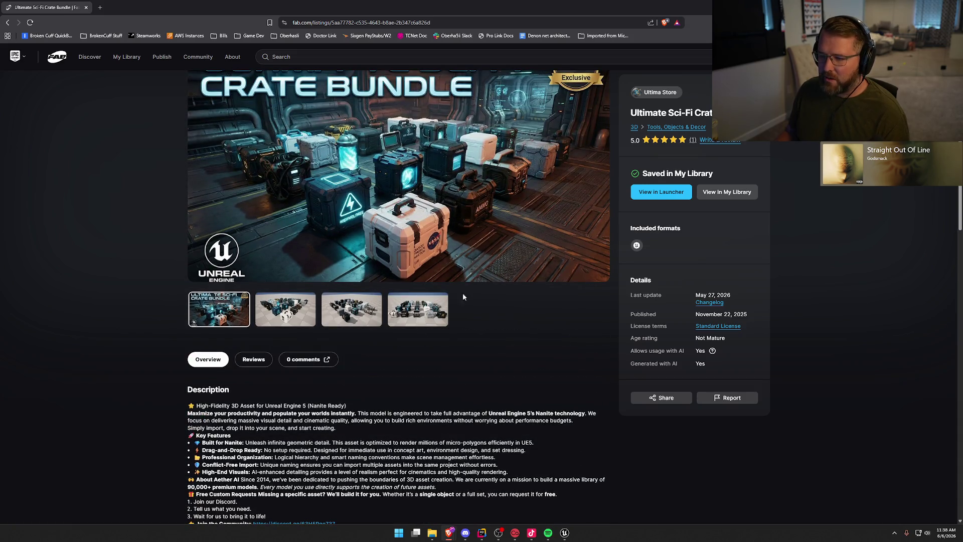
scroll(166, 387, "down", 10)
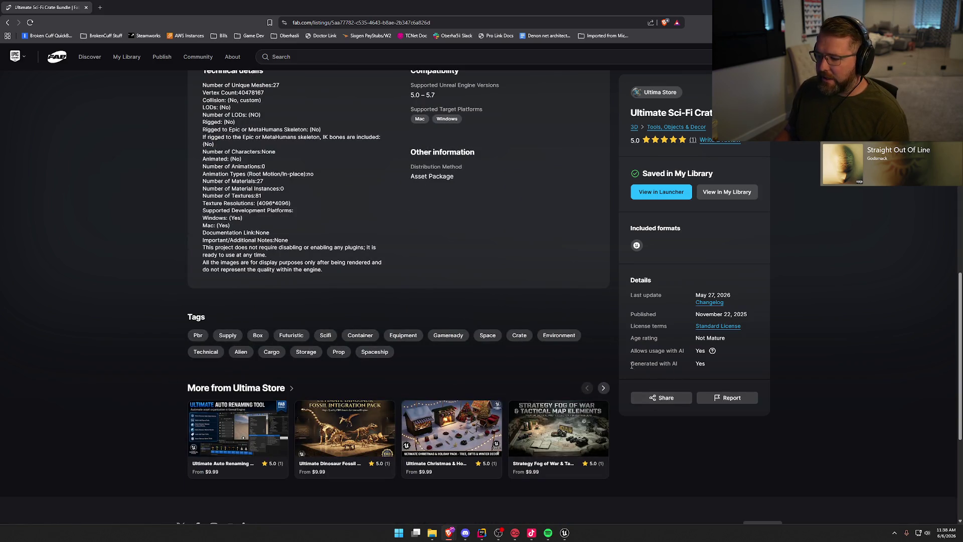
scroll(150, 347, "up", 3)
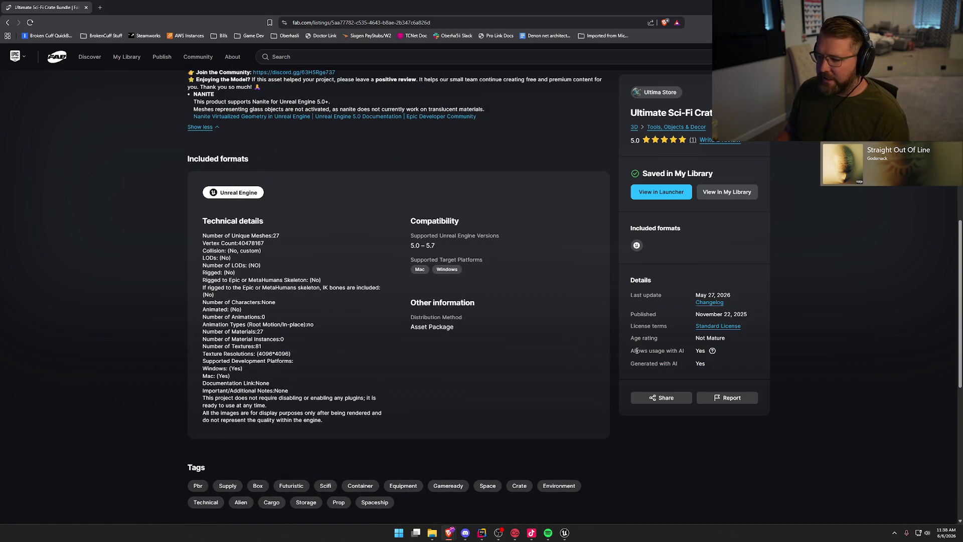
- Highlight the 'Generated with AI' detail, scroll to the top, and switch to Rider
left_click_drag(631, 363, 707, 364)
left_click(464, 392)
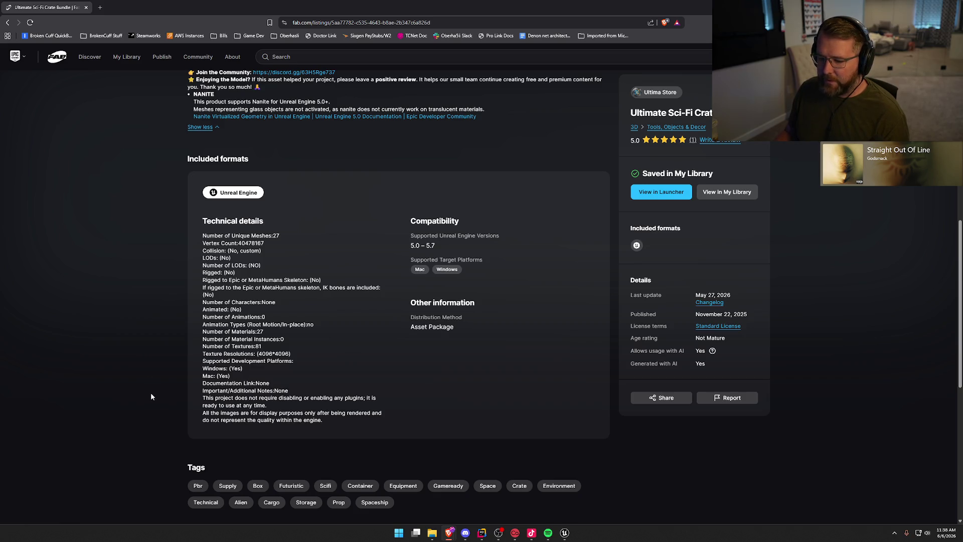
scroll(151, 392, "up", 10)
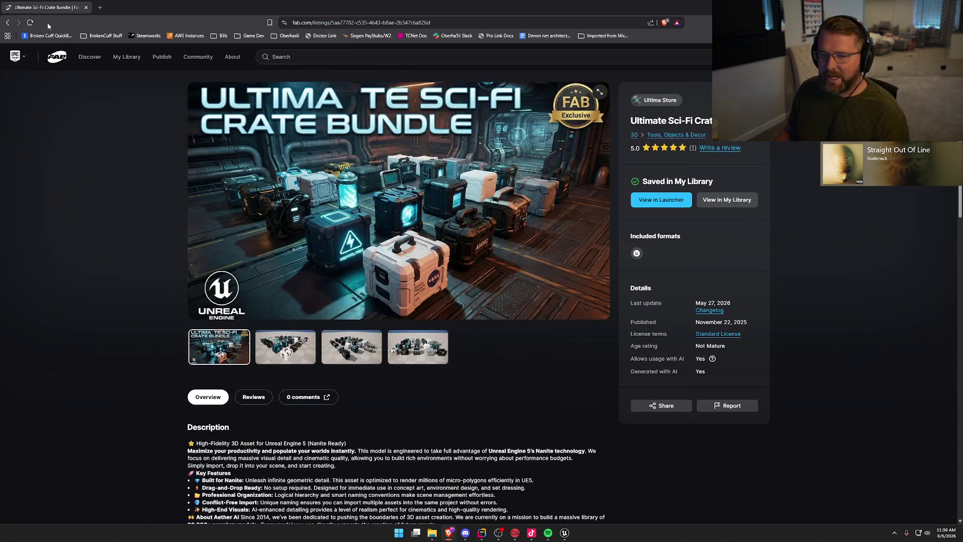
key("alt+Tab")
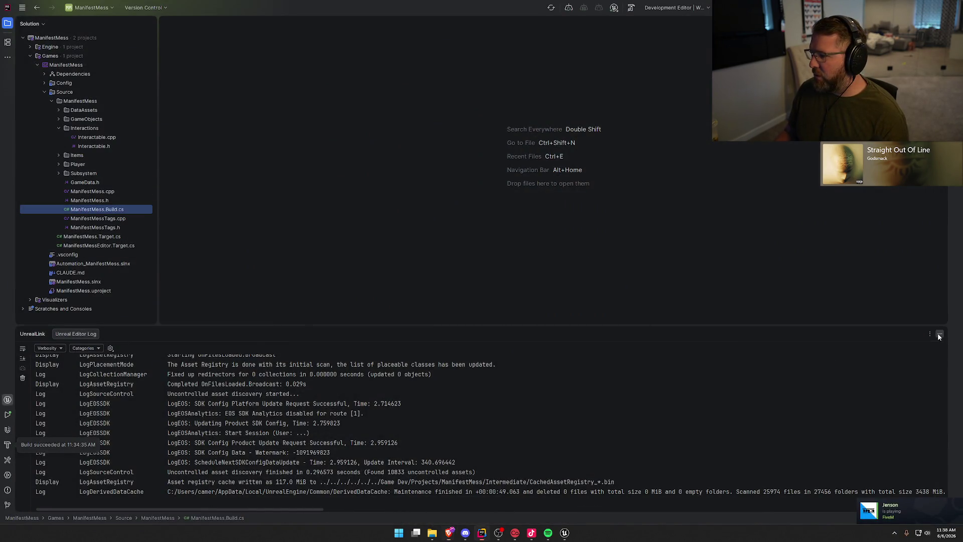
- Hide Rider's log and open Unreal's Content Drawer at the Marketplace crate bundle folders
left_click(939, 334)
key("alt+Tab")
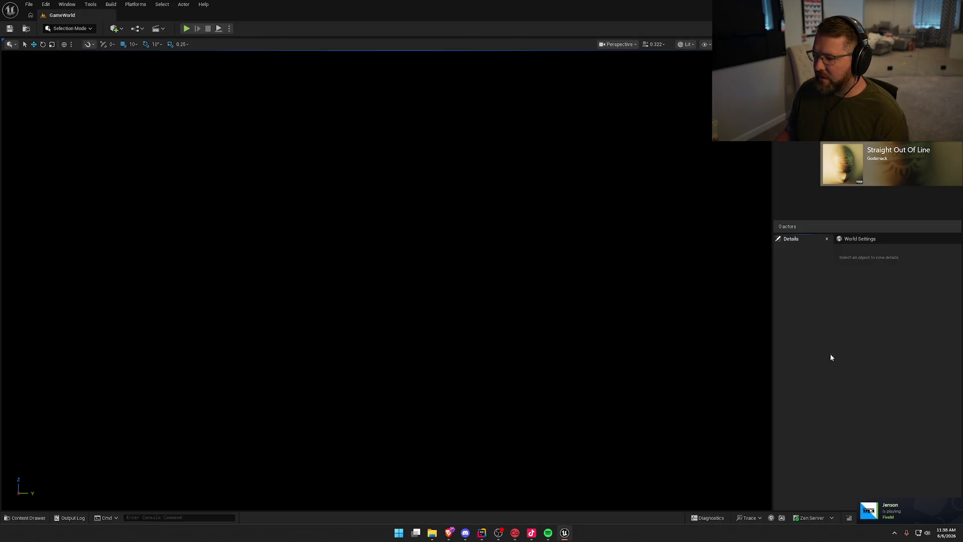
key("ctrl+space")
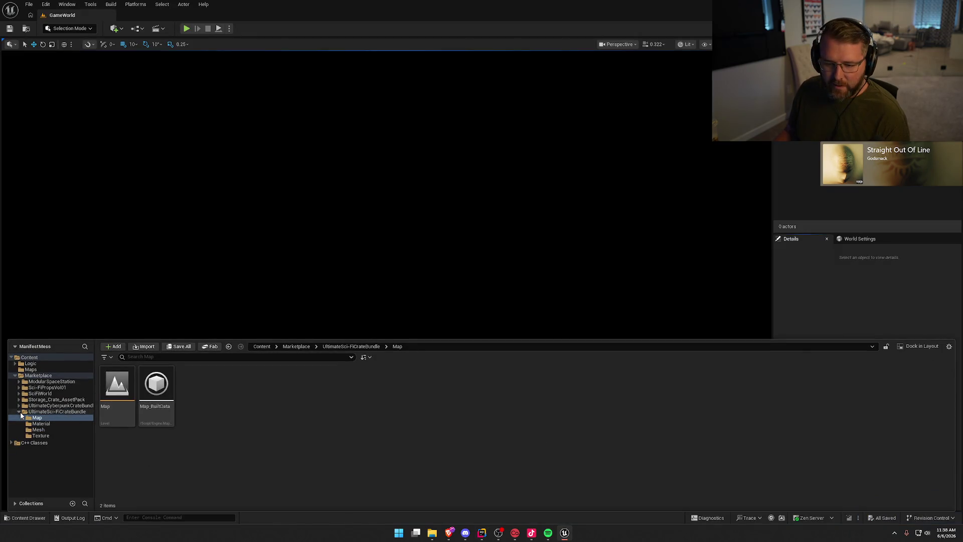
left_click(20, 411)
left_click(19, 411)
left_click(49, 405)
- Delete the UltimateSci-FiCrateBundle folder and all its assets
left_click(55, 412)
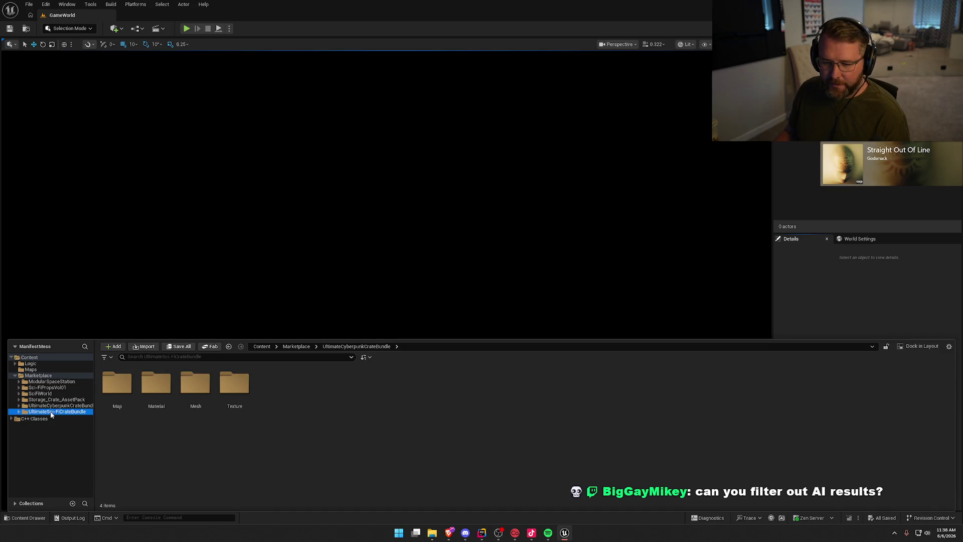
key("Delete")
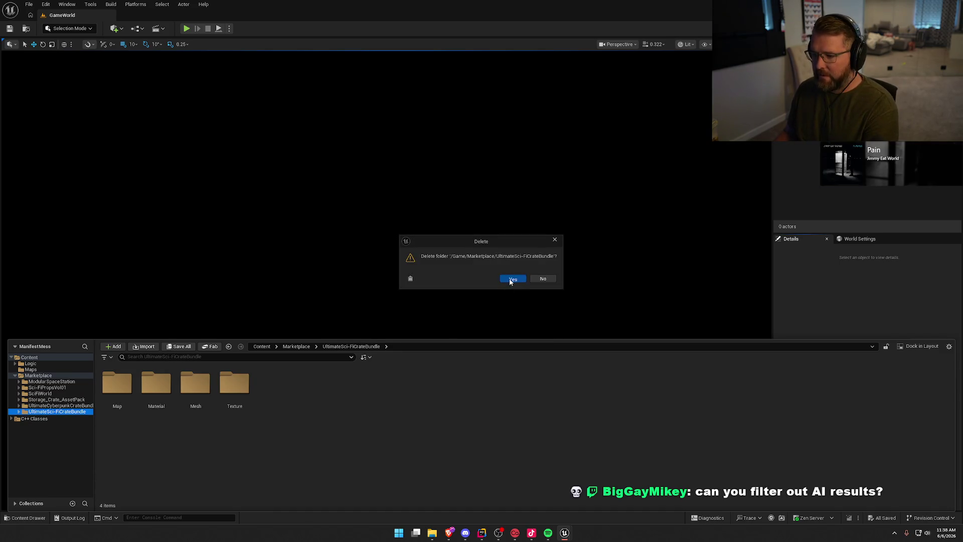
left_click(510, 280)
left_click(519, 278)
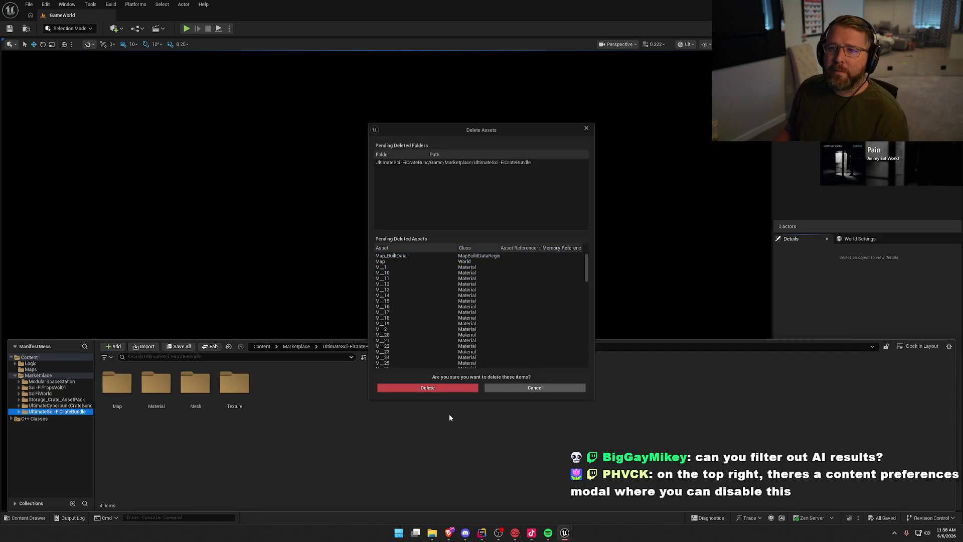
left_click(412, 389)
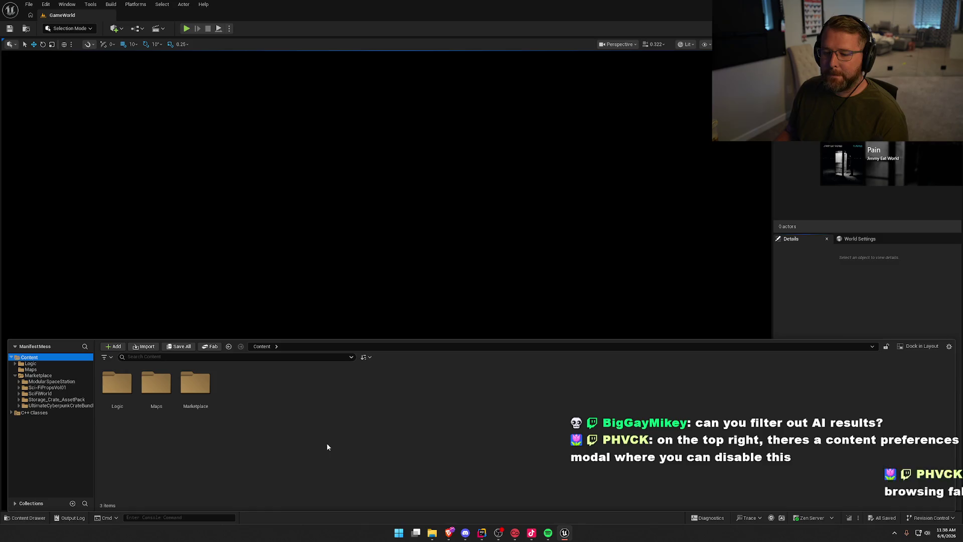
- Delete the UltimateCyberpunkCrateBundle folder and all its assets
left_click(52, 406)
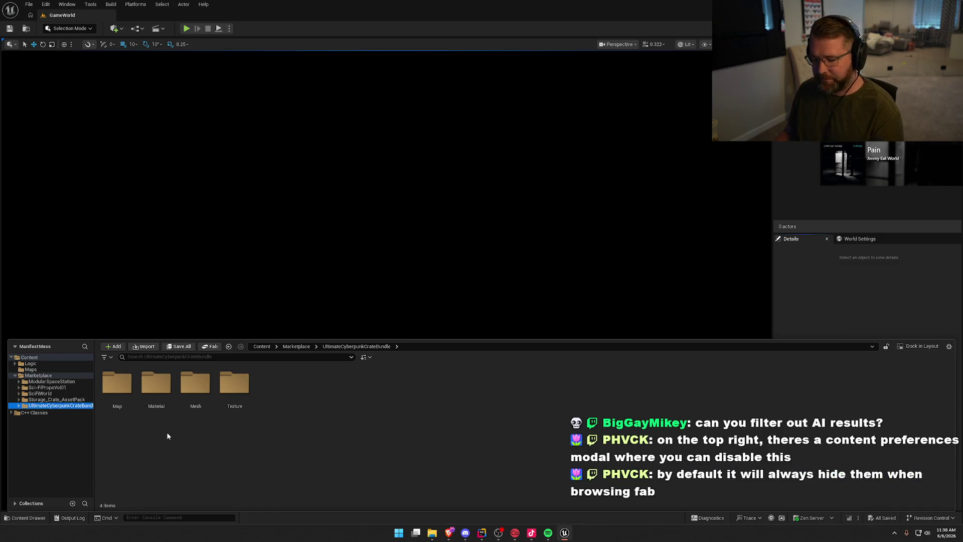
key("Delete")
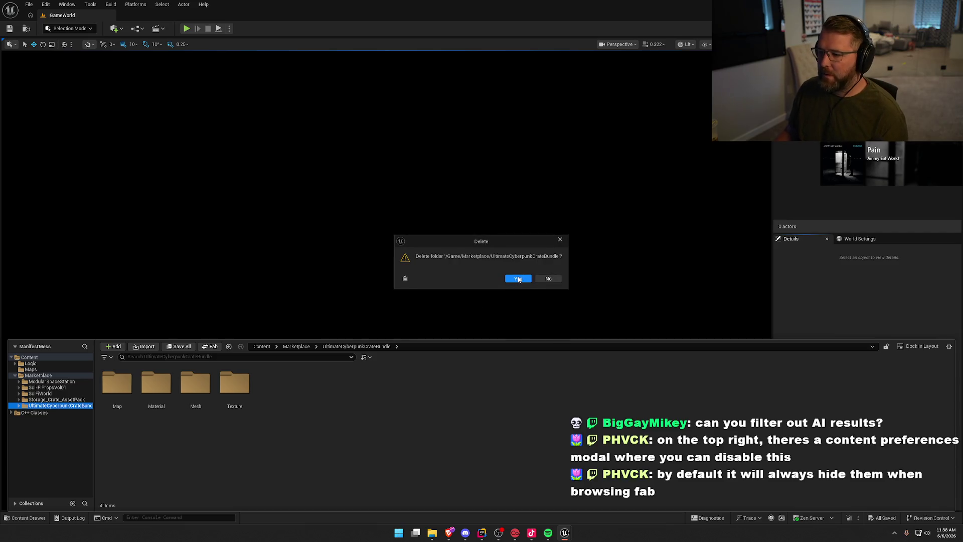
left_click(519, 279)
left_click(504, 282)
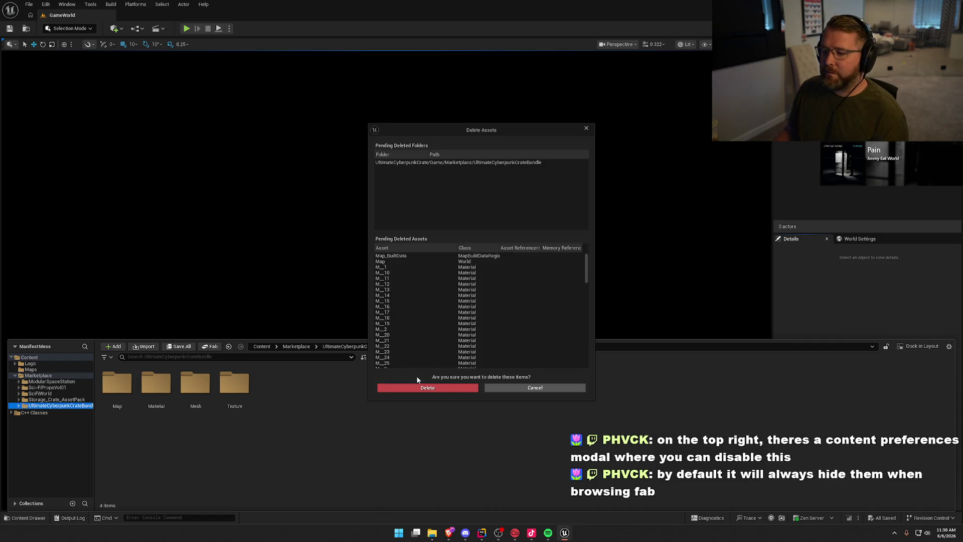
left_click(415, 389)
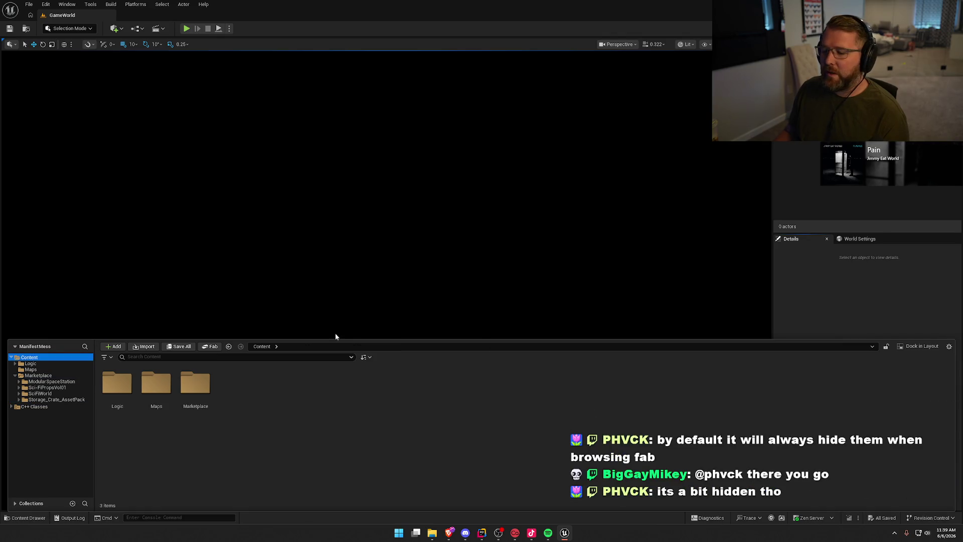
- Browse Storage_Crate_AssetPack's CratePack folders down to the Storage_Shelf Meshes folder
left_click(53, 400)
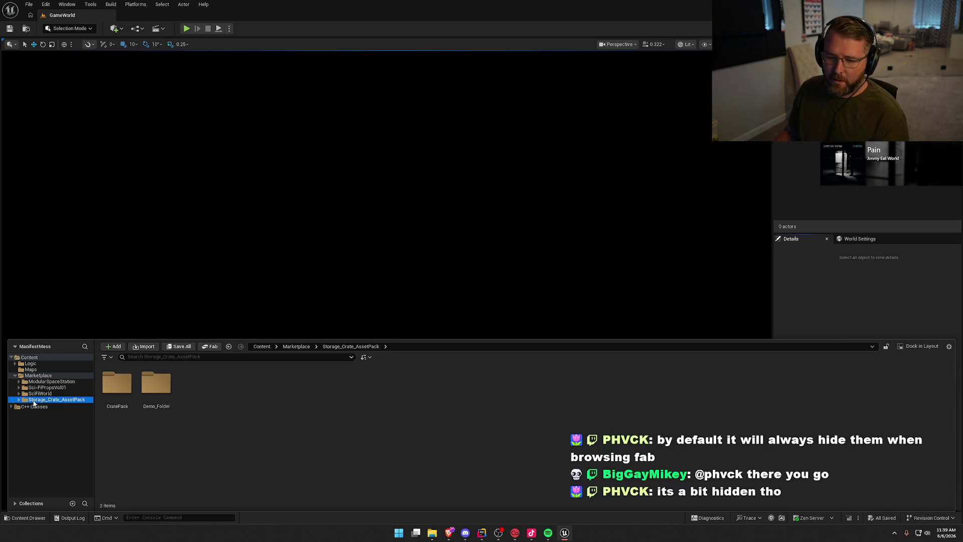
left_click(123, 390)
double_click(123, 391)
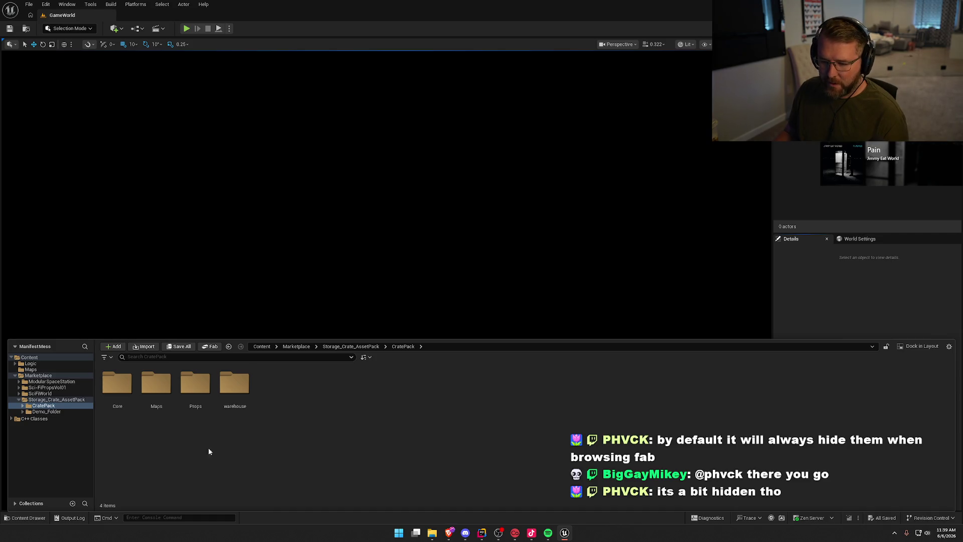
double_click(234, 384)
left_click(48, 418)
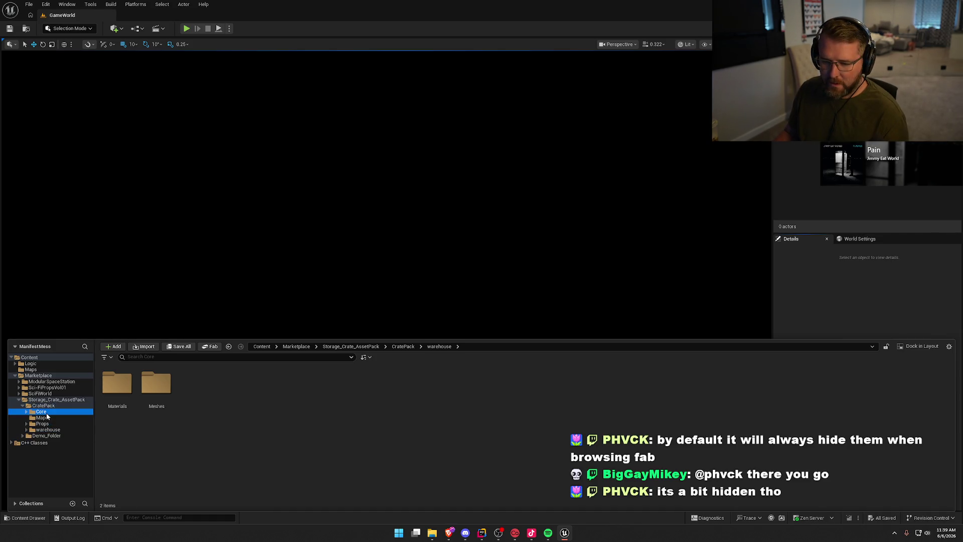
left_click(51, 424)
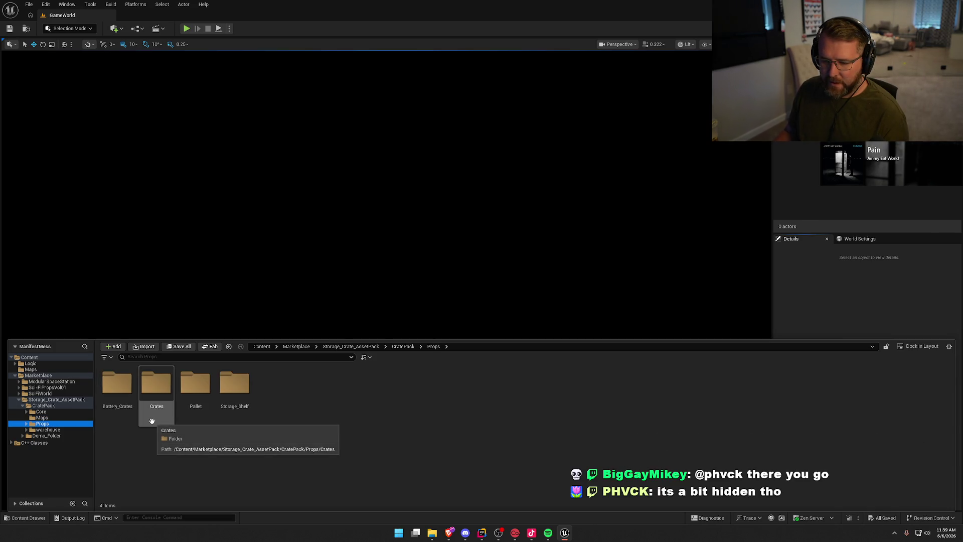
double_click(234, 387)
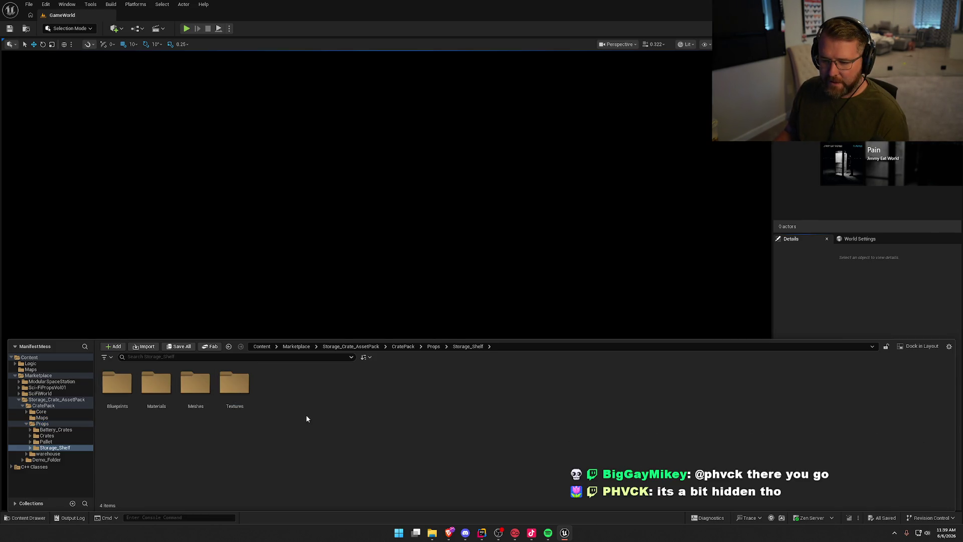
double_click(195, 385)
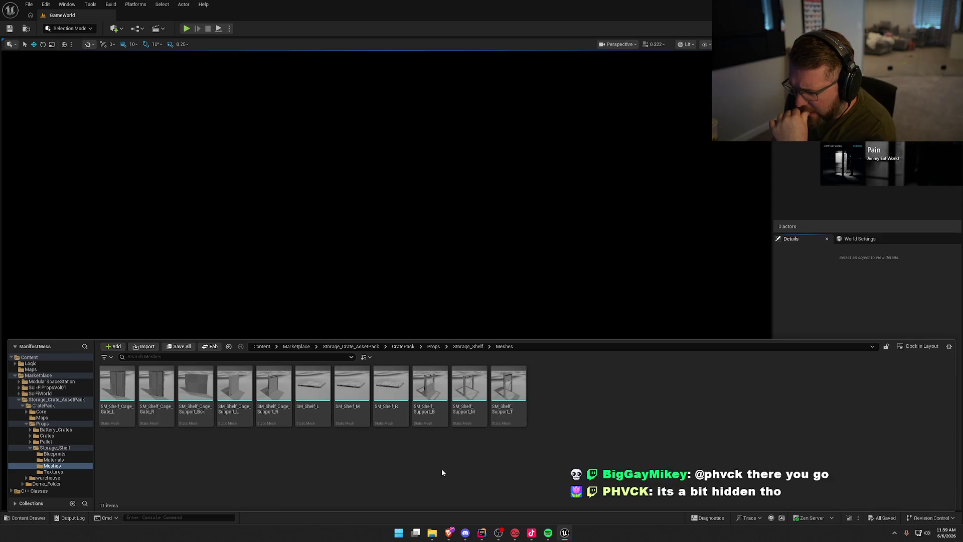
- Browse into the Crates > Crate > Meshes folder
left_click(30, 448)
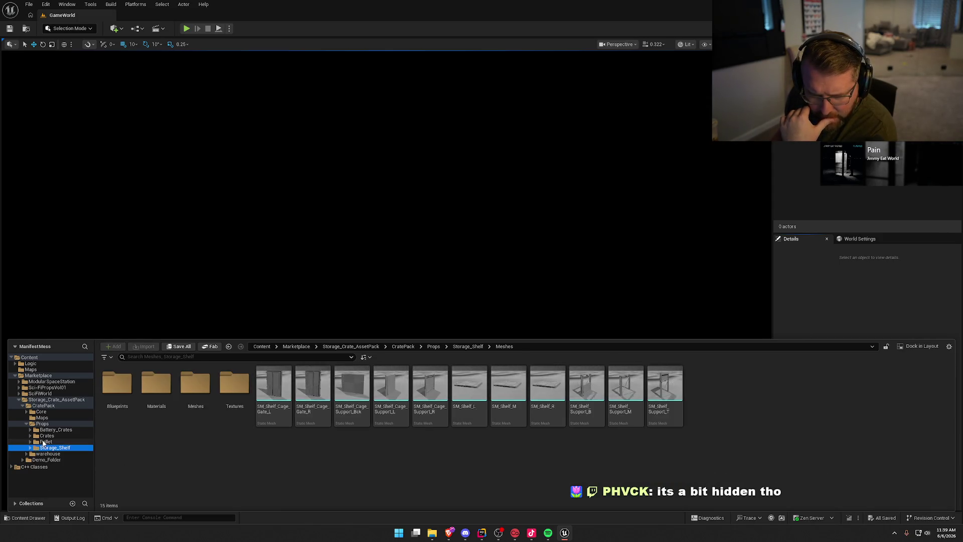
left_click(45, 436)
double_click(117, 384)
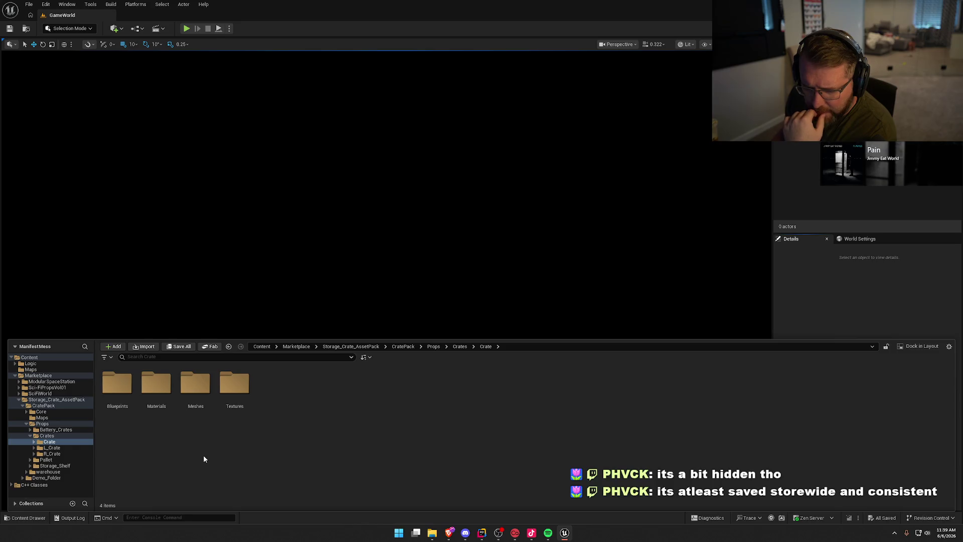
left_click(210, 413)
double_click(197, 394)
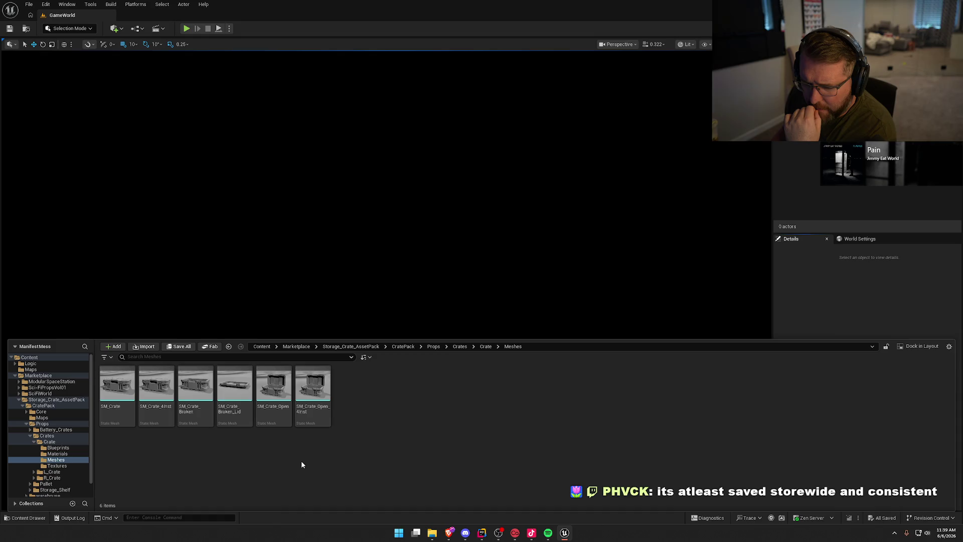
- View the warehouse Meshes folder, then go back and open Storage_Shelf > Meshes
left_click(26, 424)
left_click(47, 429)
double_click(139, 390)
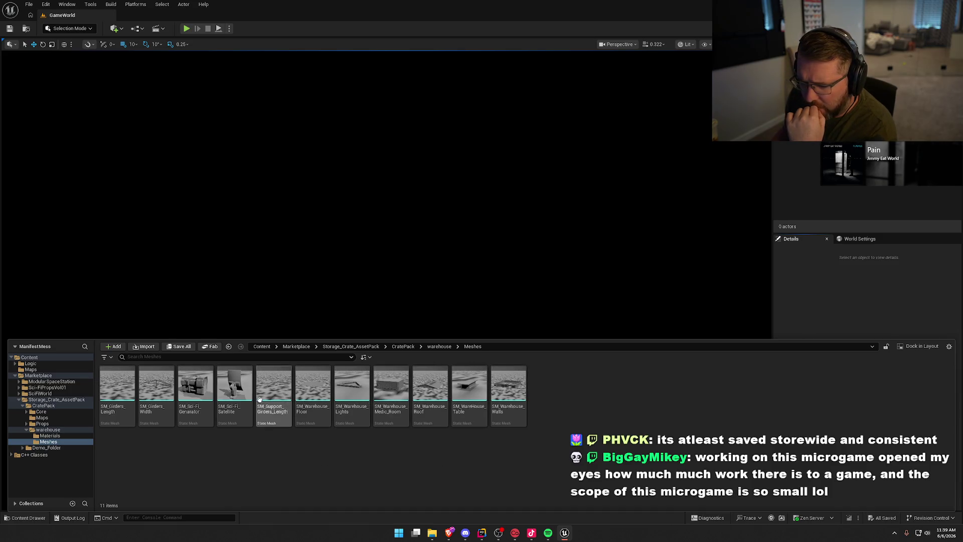
key("alt+Left")
key("alt+Left")
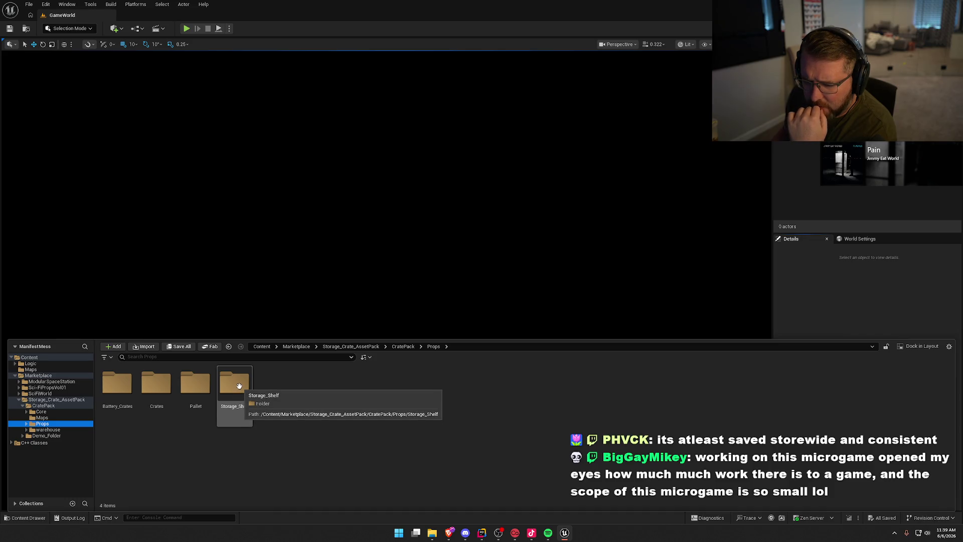
double_click(239, 385)
double_click(195, 384)
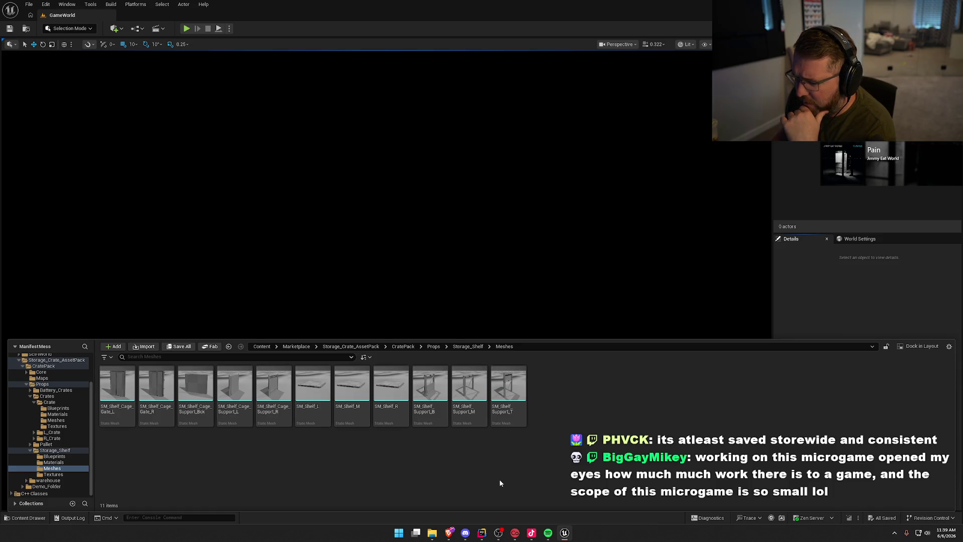
- Inspect SM_Shelf_Support_B in the Static Mesh editor, then close it
left_click(441, 392)
double_click(441, 392)
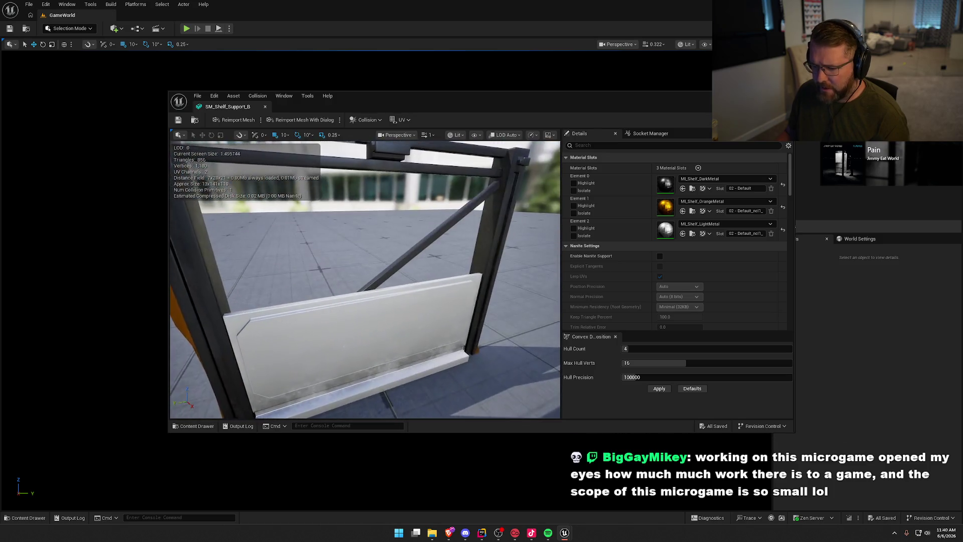
left_click_drag(444, 266, 444, 266)
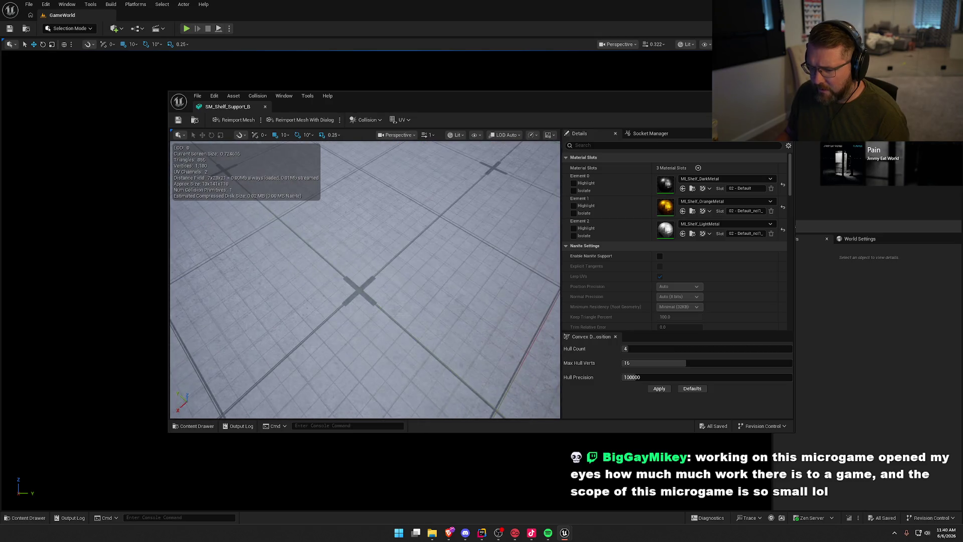
left_click_drag(338, 310, 337, 311)
left_click_drag(487, 292, 442, 272)
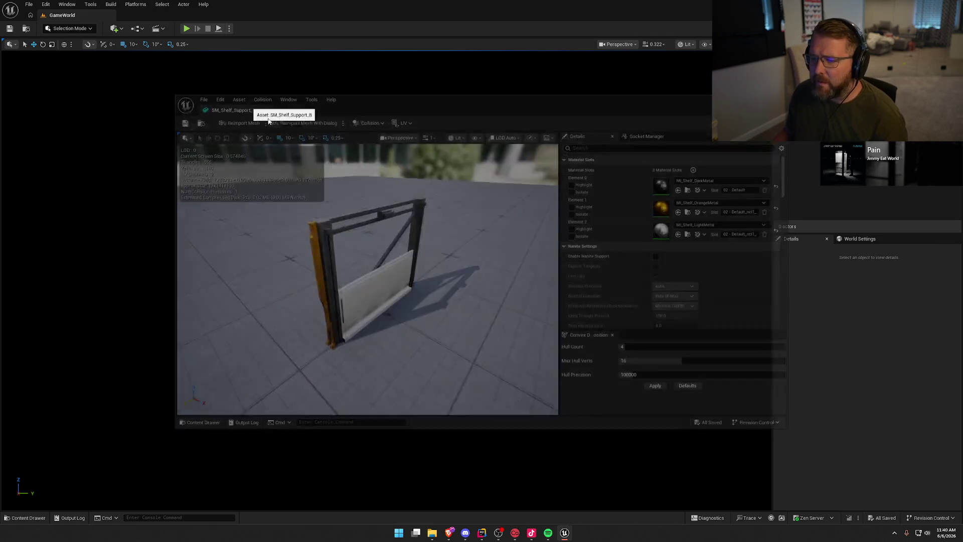
left_click(265, 106)
- Inspect SM_Shelf_R and SM_Shelf_L in the mesh editor, closing each afterwards
key("ctrl+space")
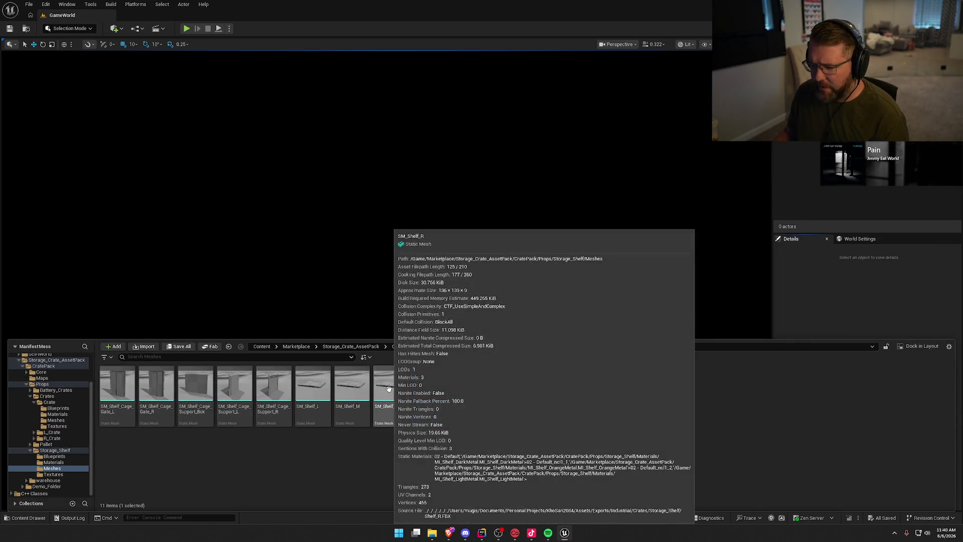
double_click(389, 392)
left_click_drag(423, 300, 422, 300)
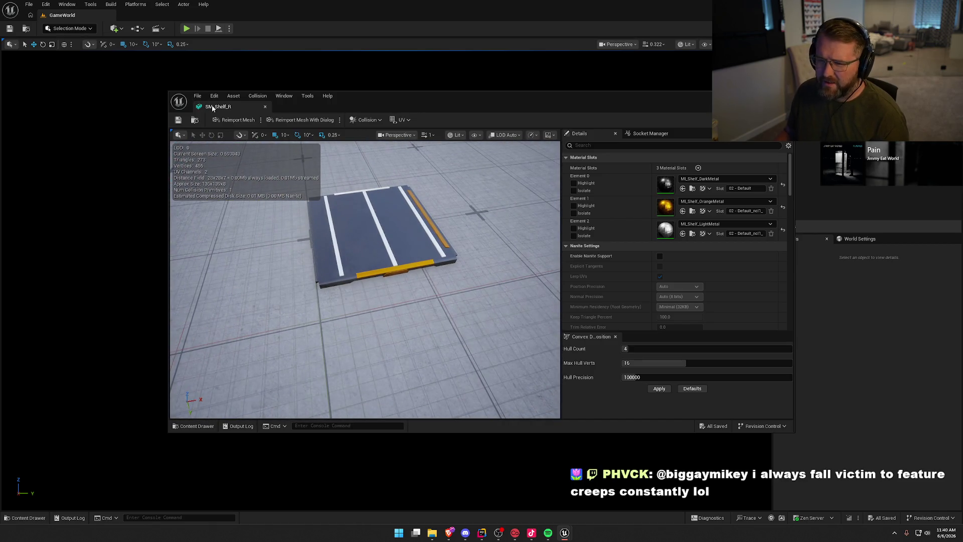
left_click(265, 106)
key("ctrl+space")
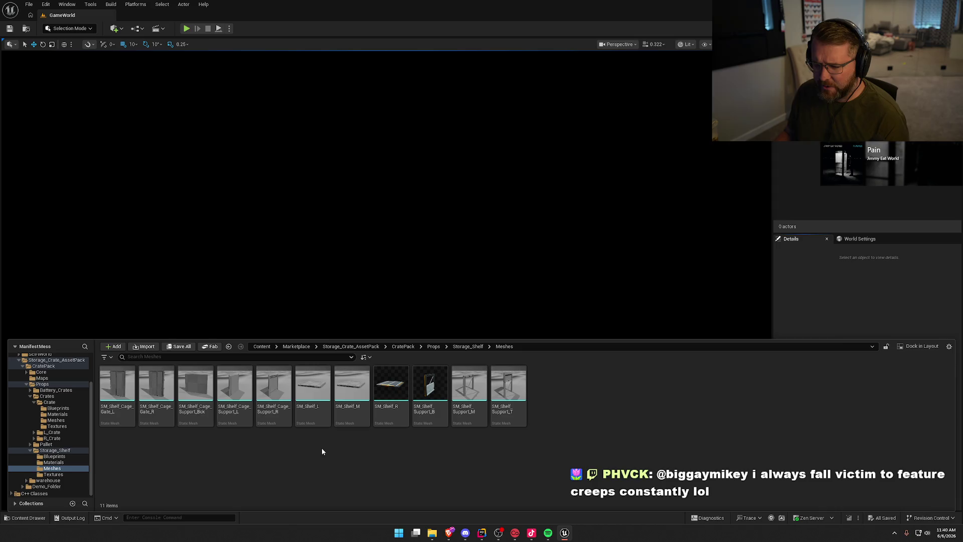
double_click(316, 386)
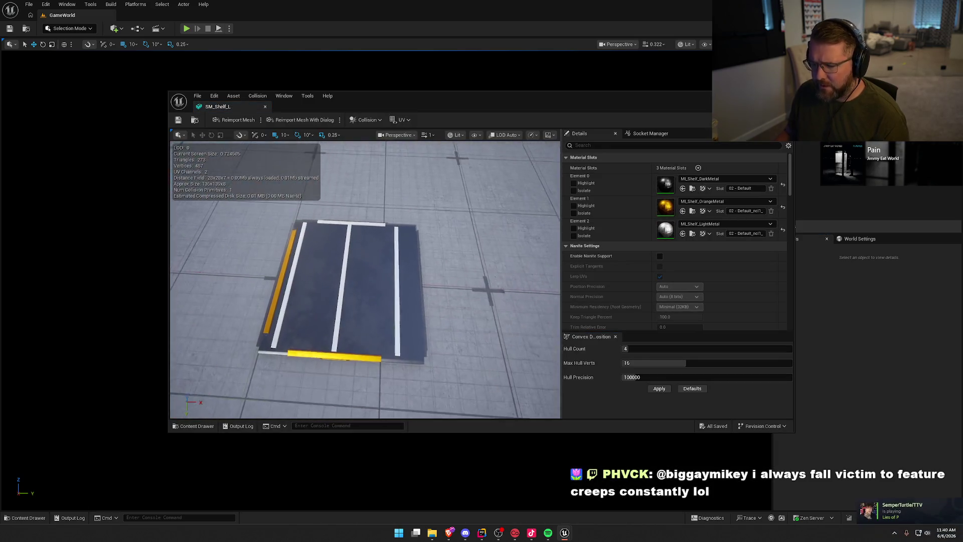
left_click(265, 106)
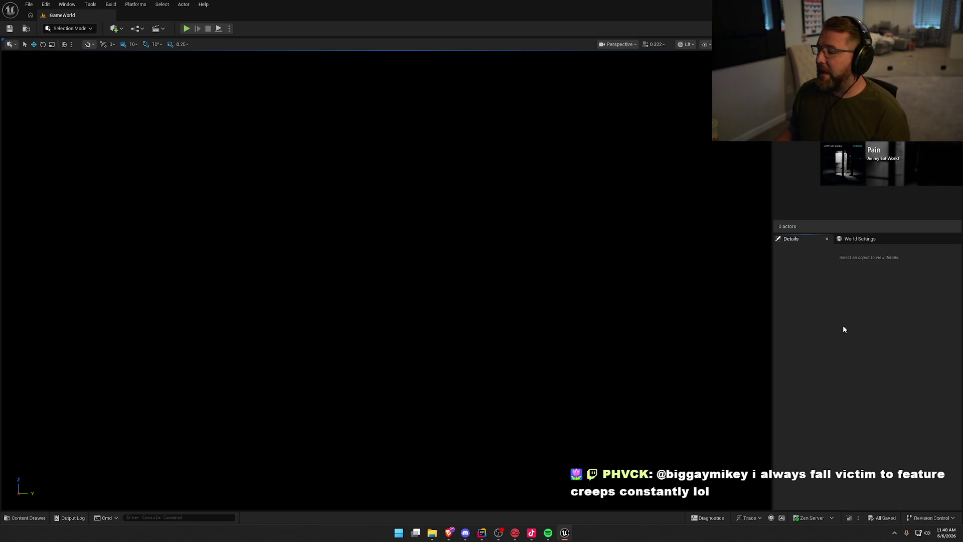
- Browse Storage_Crate_AssetPack's ThirdPerson and Characters folders, then request deletion of Demo_Folder
key("ctrl+space")
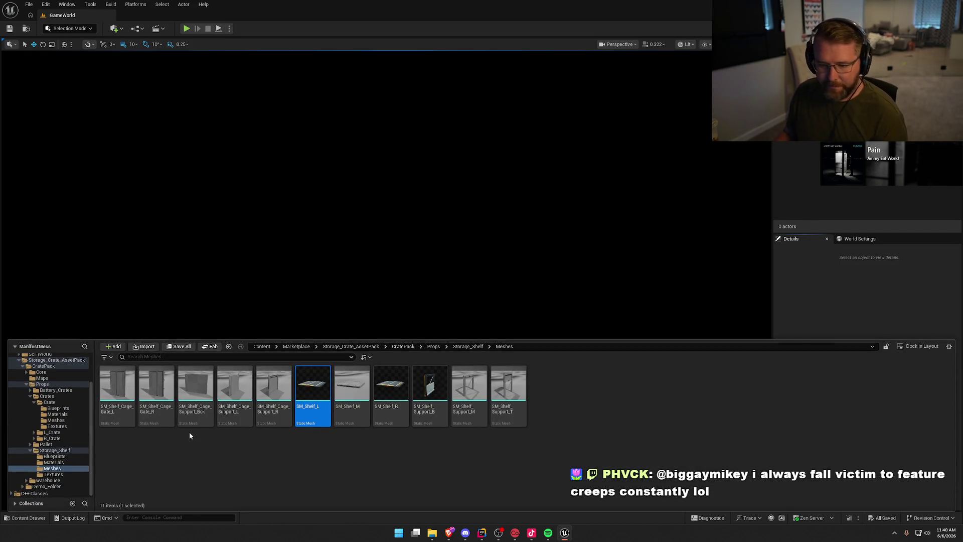
left_click(55, 450, "ctrl")
left_click(50, 399, "ctrl")
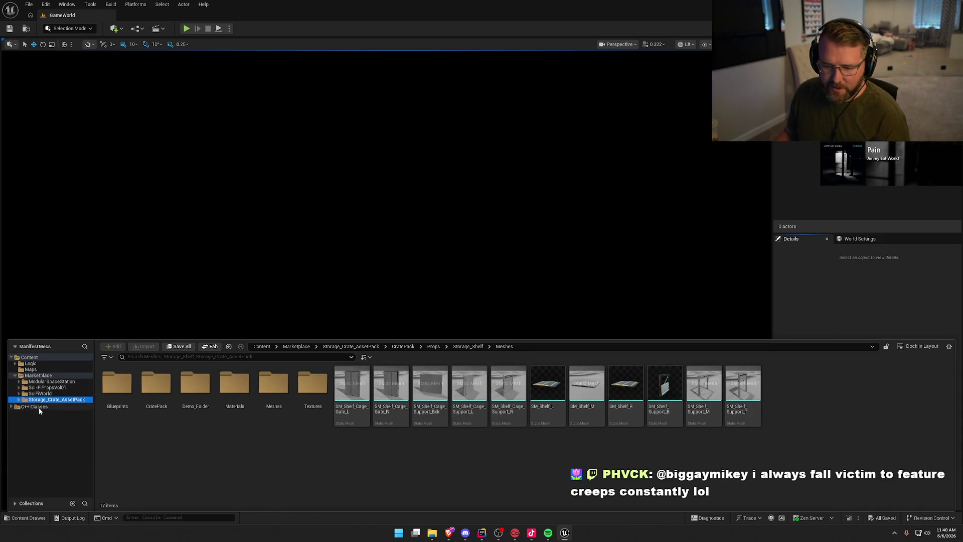
left_click(39, 395)
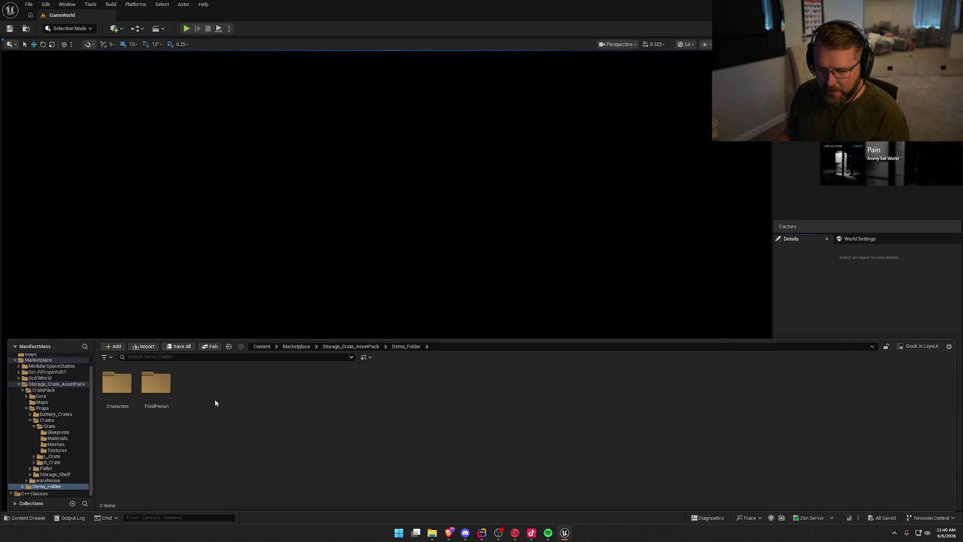
double_click(156, 384)
double_click(117, 383)
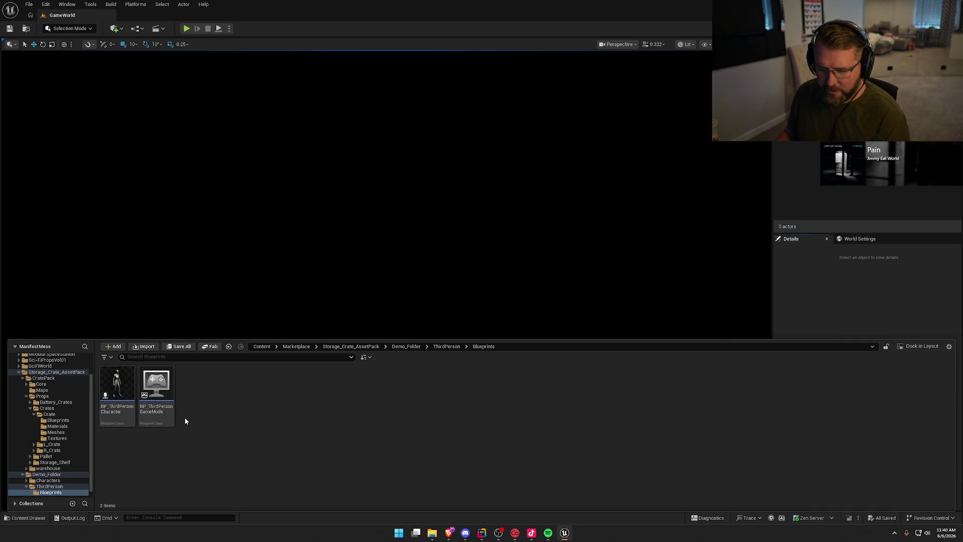
left_click(55, 481)
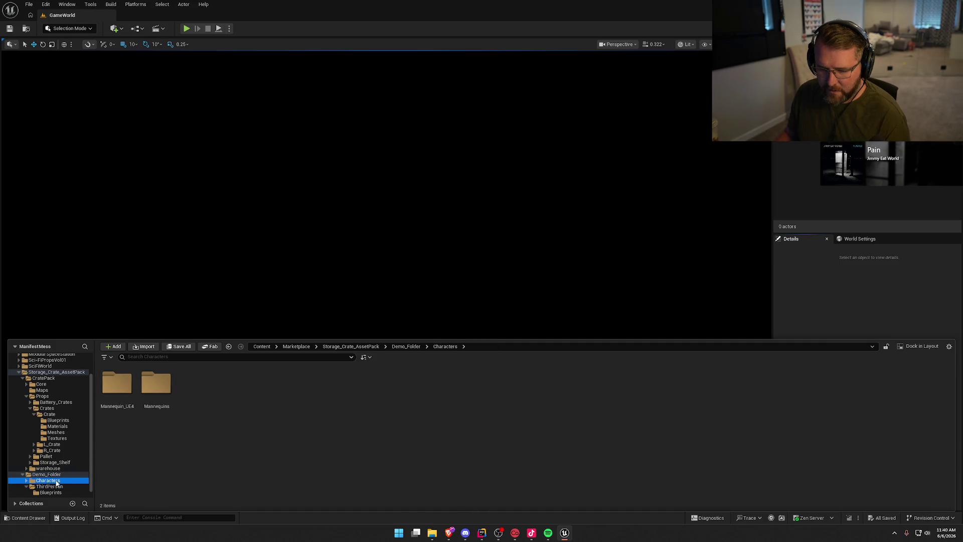
left_click(46, 474)
key("Delete")
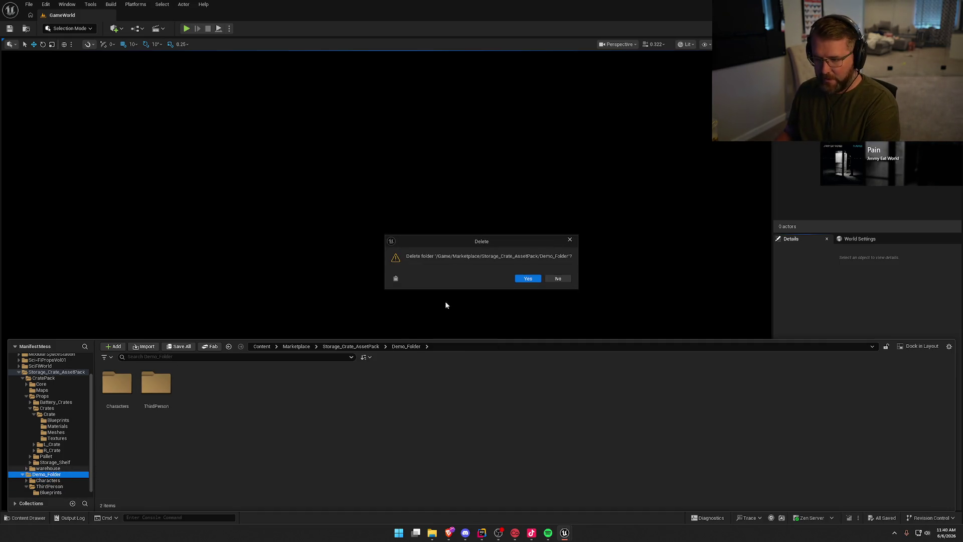
- Confirm deleting Demo_Folder, then enlarge and read the resulting crash report
left_click(527, 280)
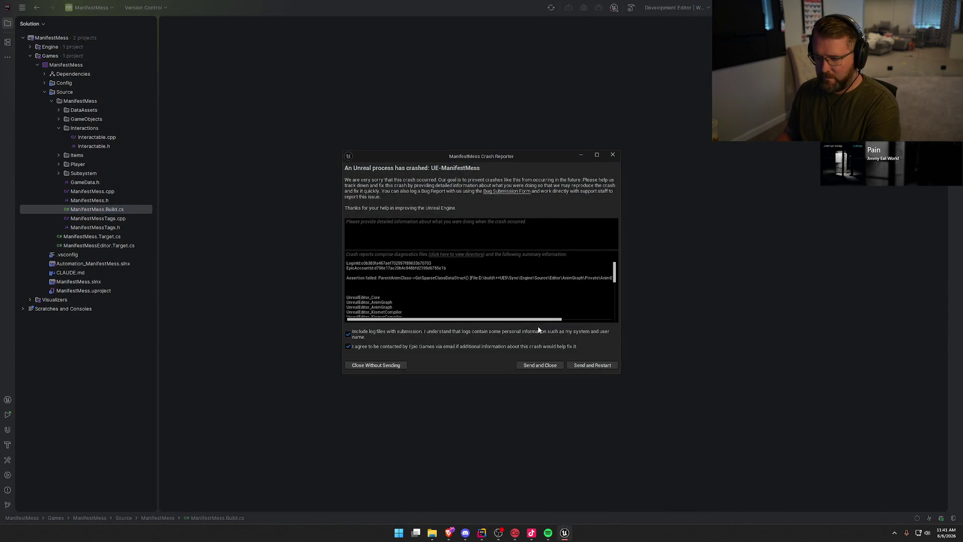
left_click_drag(623, 378, 800, 498)
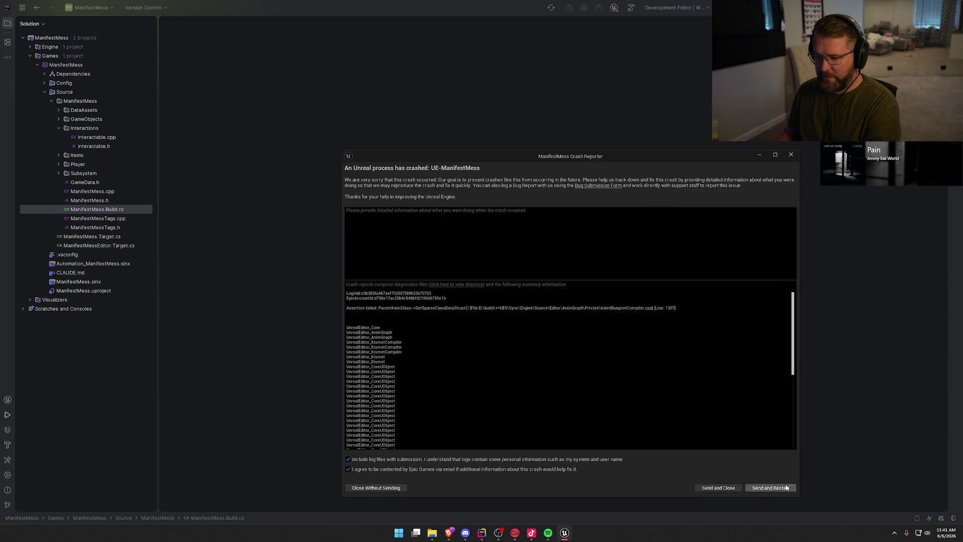
left_click_drag(483, 154, 436, 62)
scroll(422, 308, "down", 10)
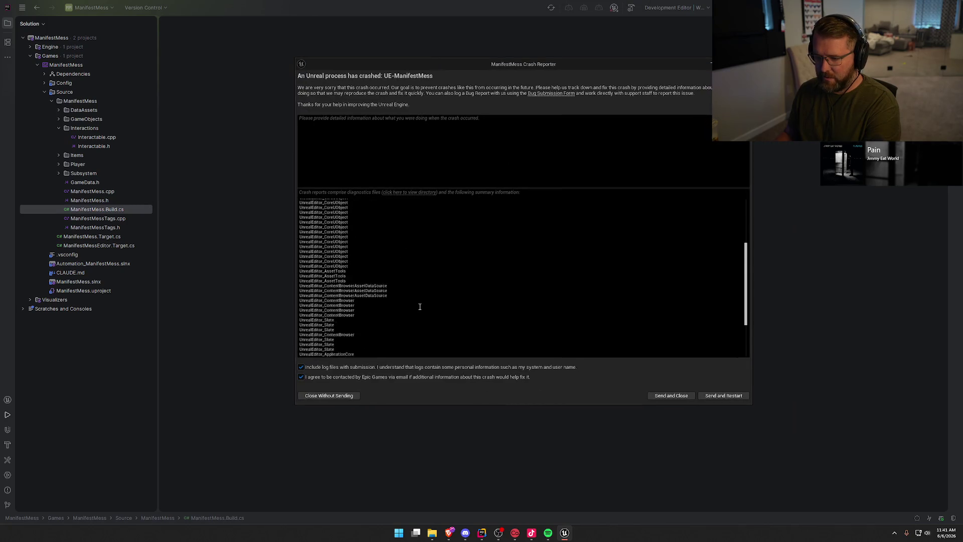
scroll(421, 308, "up", 10)
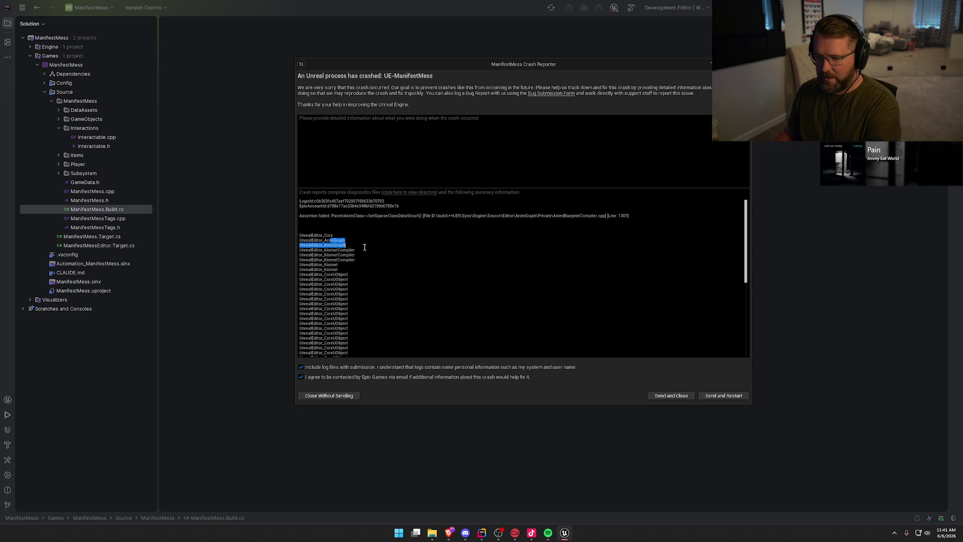
- Close the crash report unsent, rebuild with Ctrl+Shift+B, and hide Rider's log panel
left_click(323, 399)
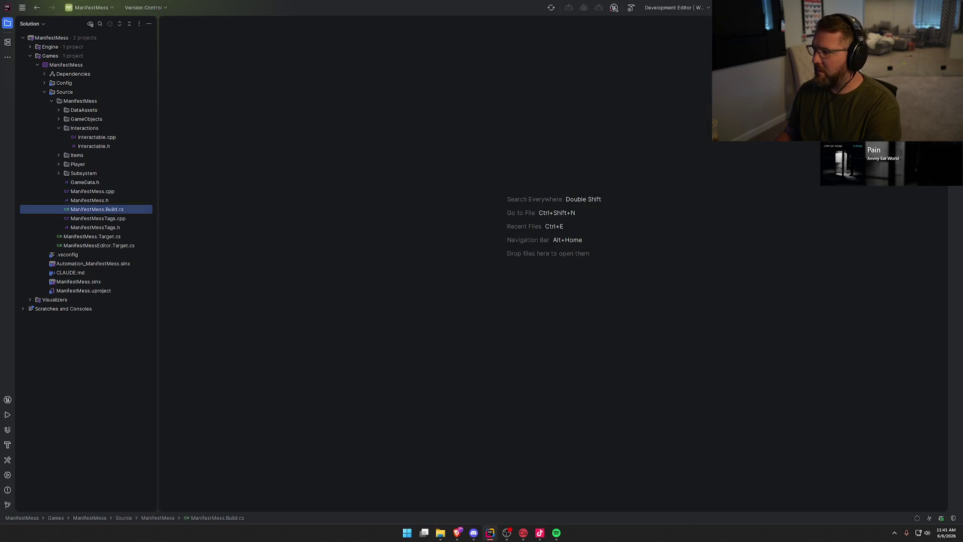
key("ctrl+shift+b")
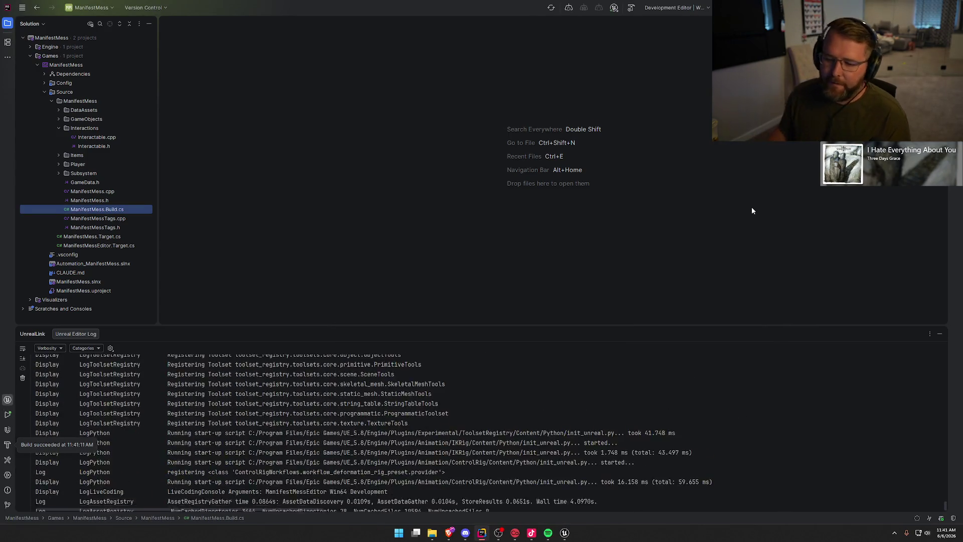
left_click(940, 333)
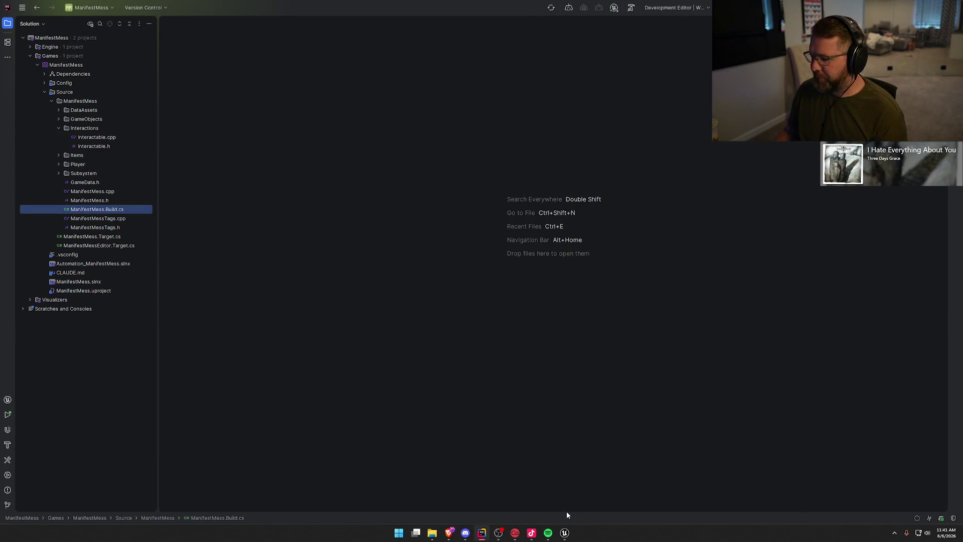
- Open the Assets_Collection level from ModularSpaceStation's Maps folder in the content drawer
left_click(567, 531)
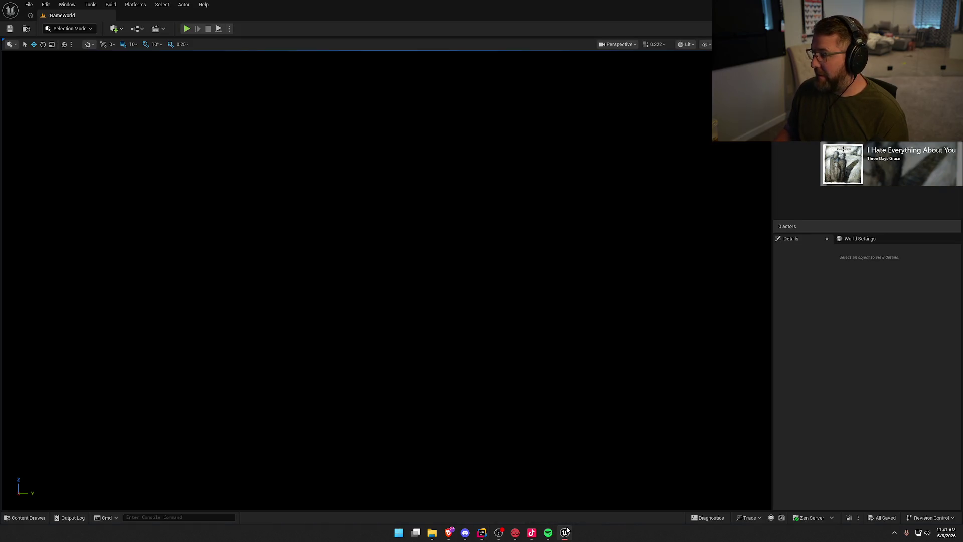
key("ctrl+space")
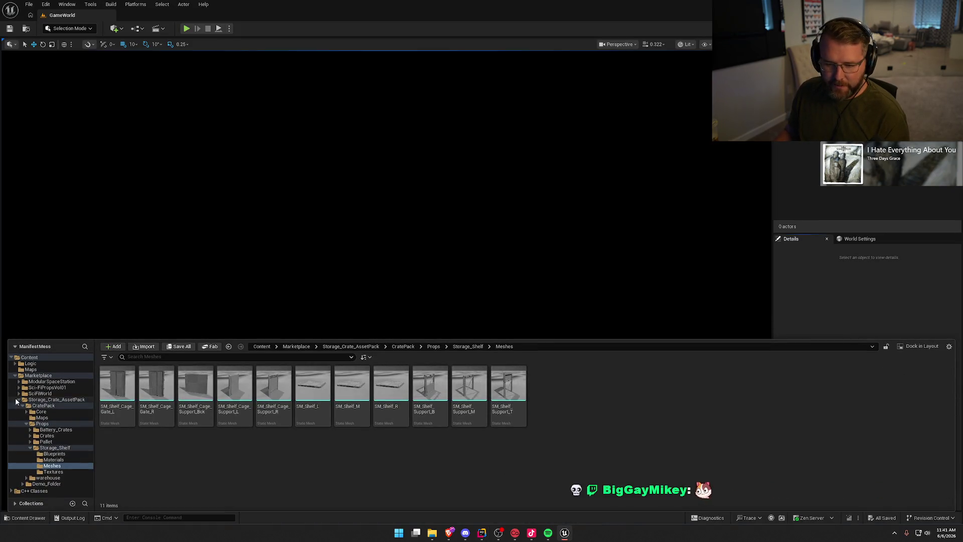
left_click(20, 400)
left_click(19, 400)
left_click(28, 394)
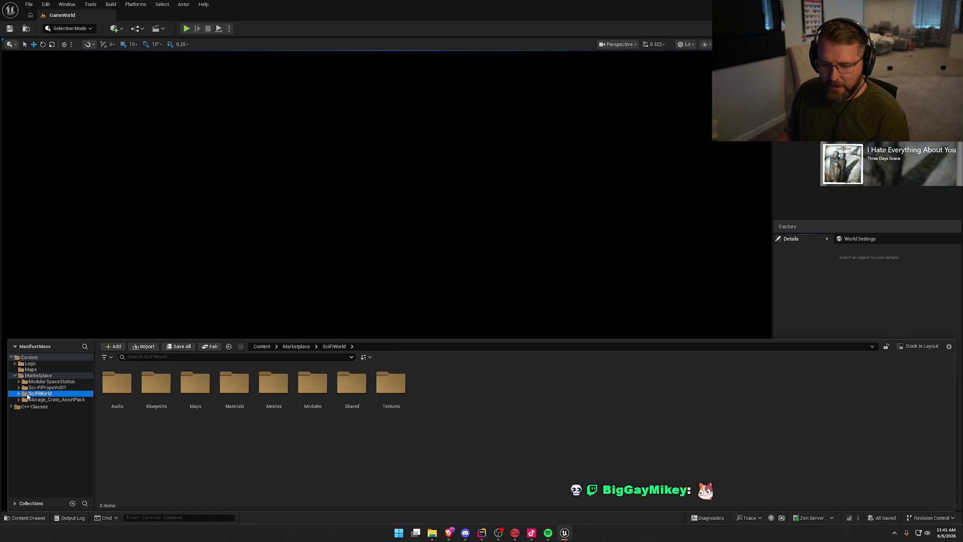
left_click(50, 382)
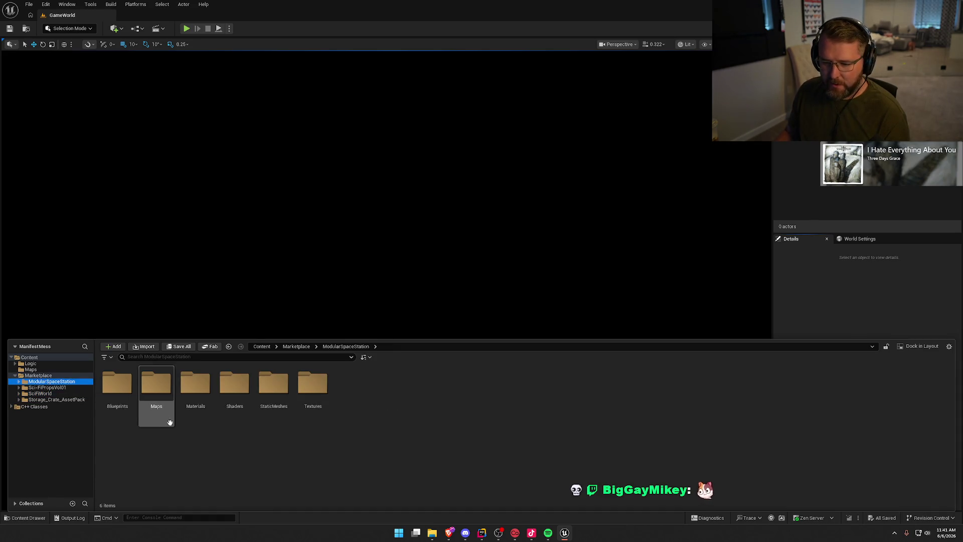
double_click(170, 423)
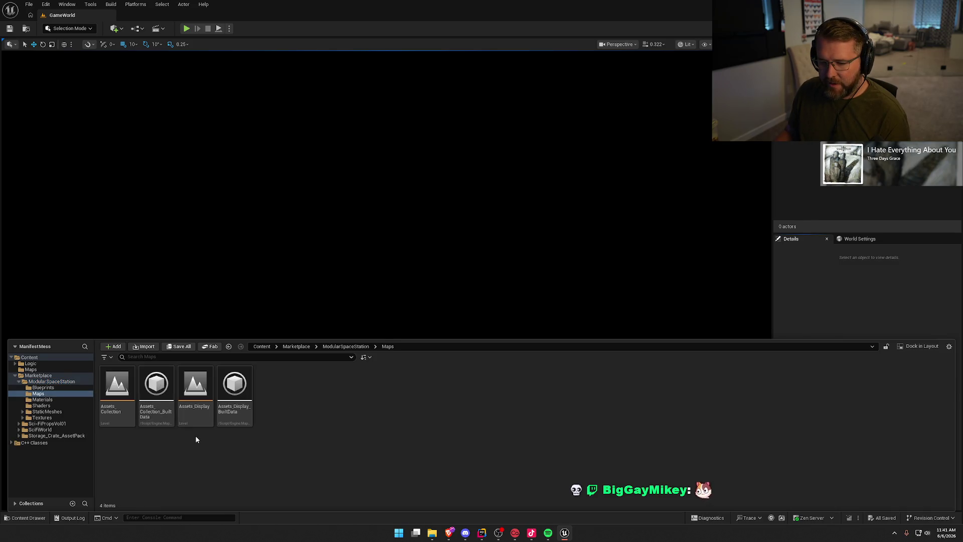
double_click(116, 388)
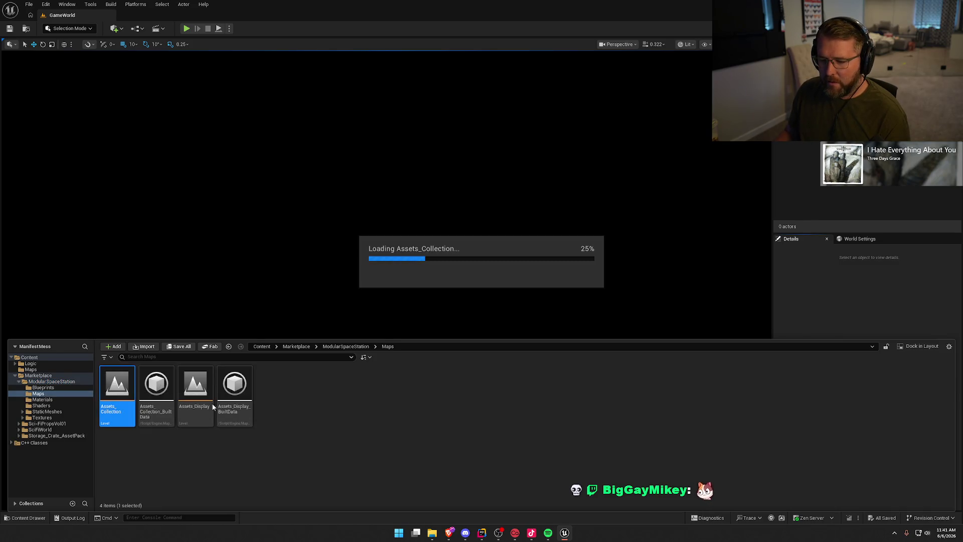
- Fly through the octagonal tube, then select the ladder segment, frame it and nudge it along X
mouse_move(412, 301)
left_mouse_down()
mouse_move(412, 386)
mouse_move(301, 387)
mouse_move(301, 341)
left_mouse_up()
scroll(301, 372, "up", 3)
scroll(397, 333, "up", 1)
left_click_drag(397, 341, 396, 323)
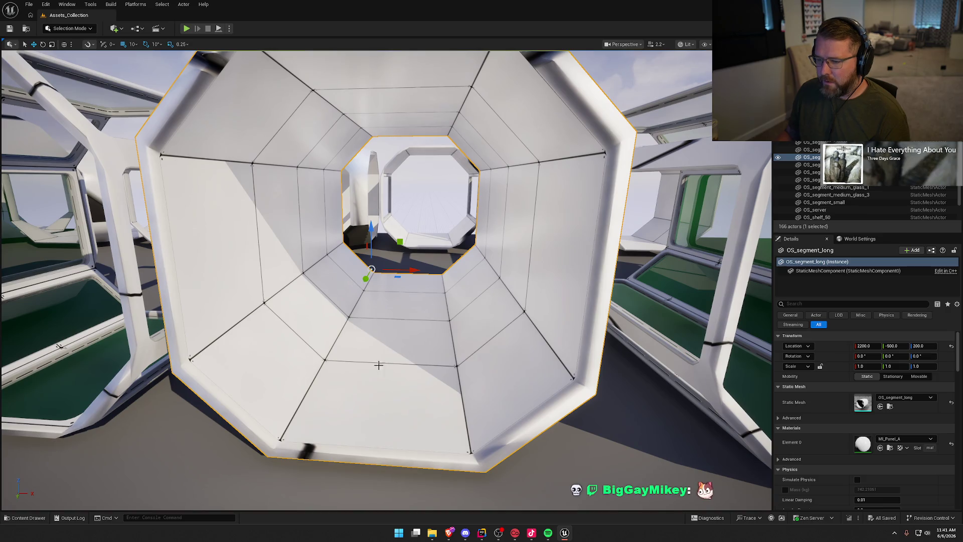
mouse_move(341, 362)
left_mouse_down()
mouse_move(276, 364)
mouse_move(372, 398)
left_mouse_up()
key("Escape")
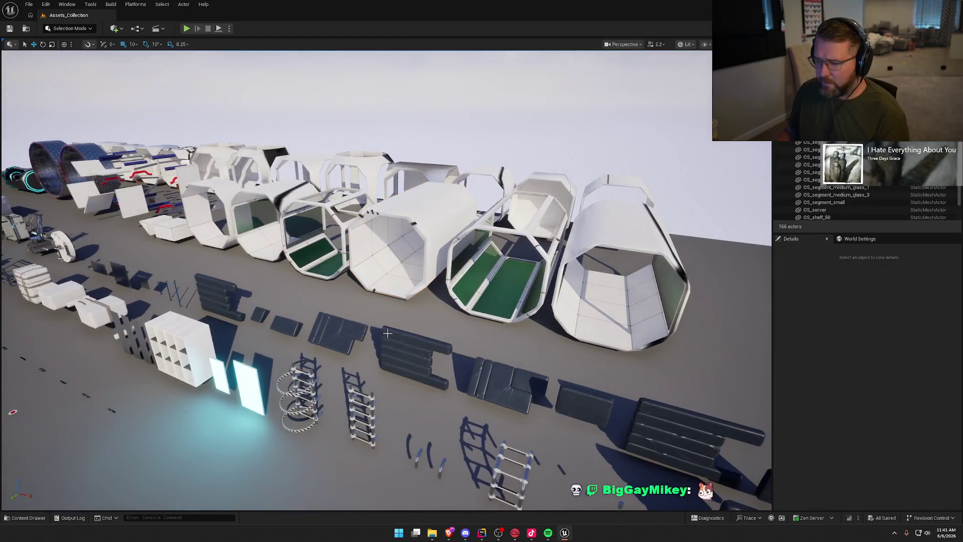
left_click(373, 398)
key("f")
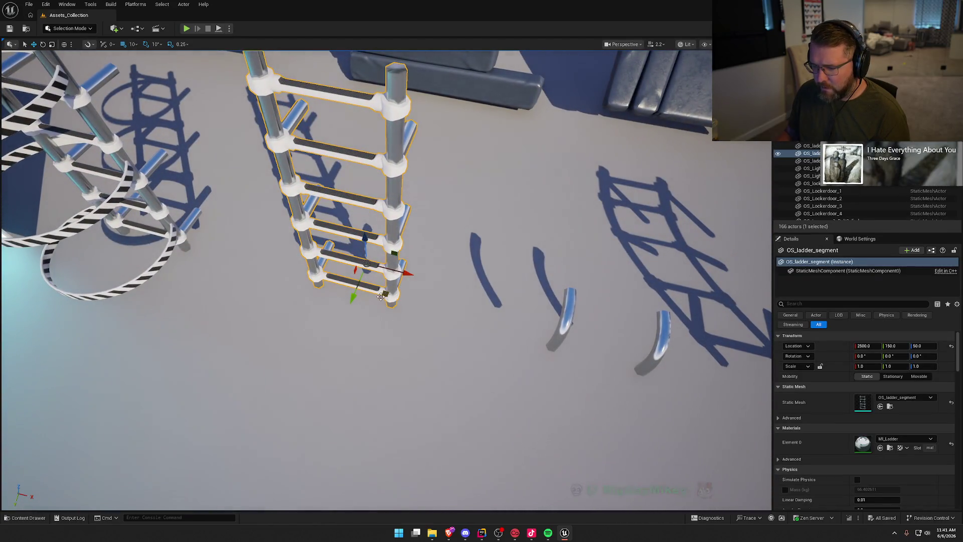
mouse_move(392, 296)
left_mouse_down()
mouse_move(441, 291)
mouse_move(462, 333)
mouse_move(328, 281)
mouse_move(414, 300)
mouse_move(386, 298)
left_mouse_up()
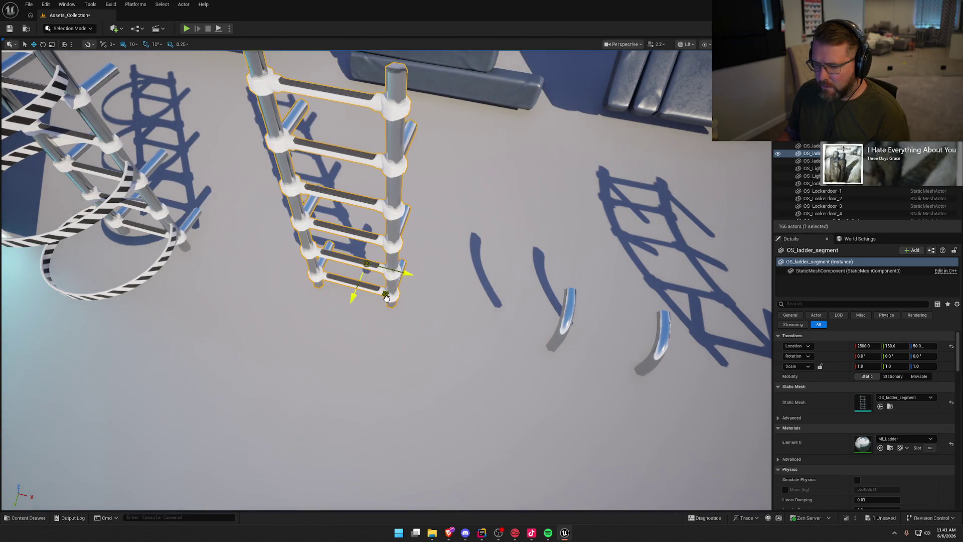
- Set grid snapping to 1 and rotation snapping to 5°
left_click(134, 44)
left_click(138, 64)
left_click(151, 44)
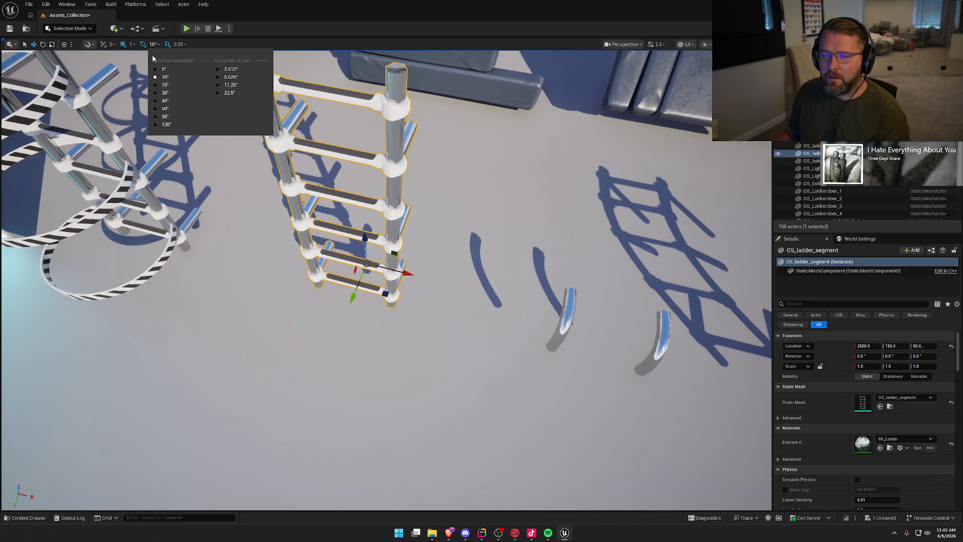
left_click(151, 69)
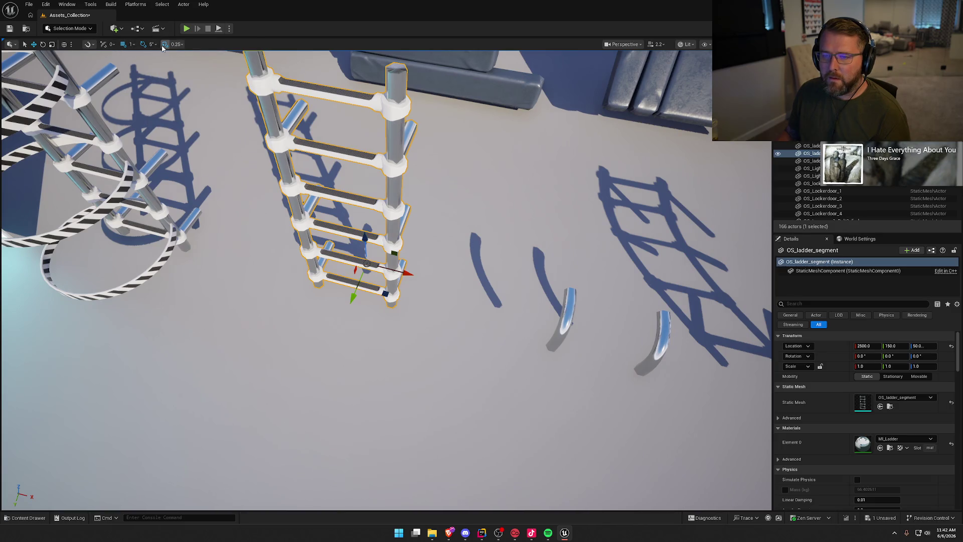
scroll(209, 136, "down", 5)
key("Escape")
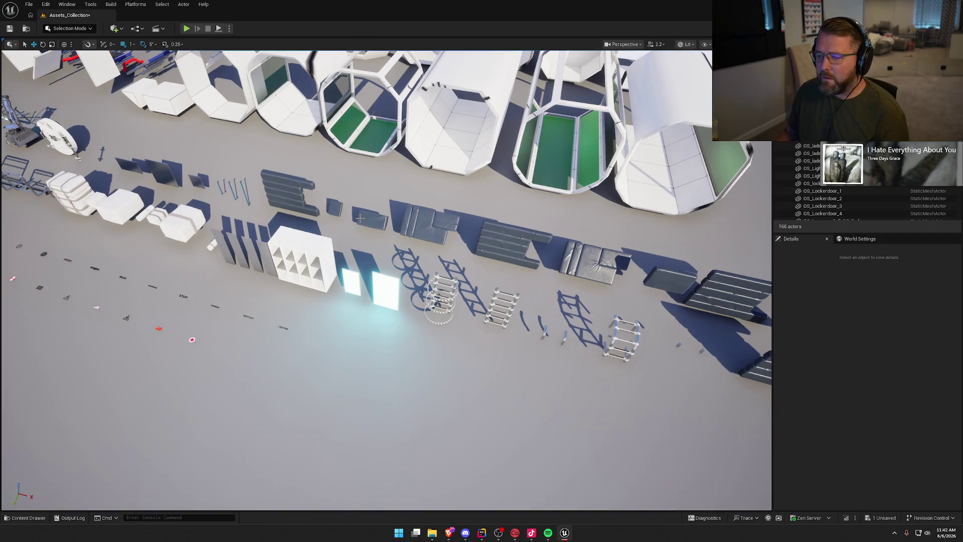
key("ctrl+space")
- Open SciFiLivingRoom1_DemoA from SciFiWorld's Maps folder, discarding the Assets_Collection changes
left_click(206, 478)
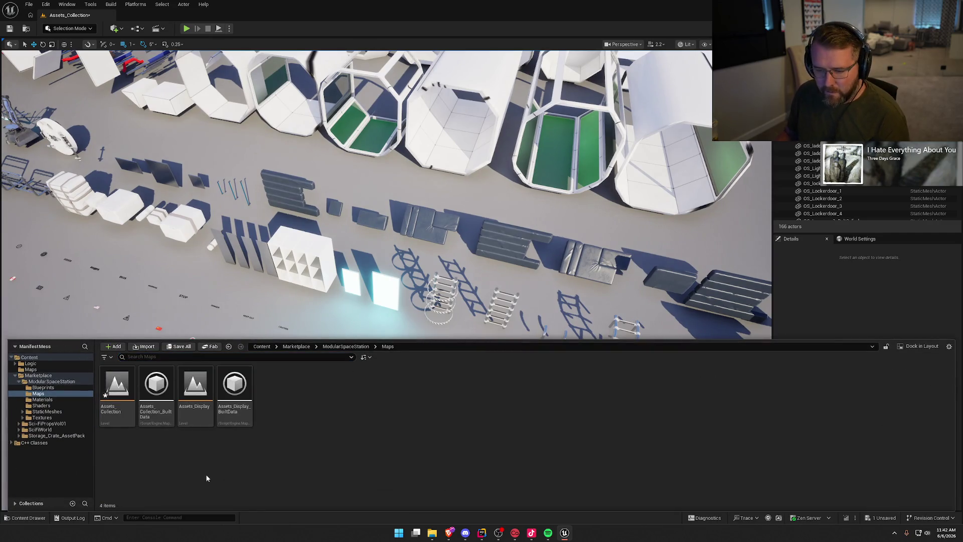
left_click(20, 382)
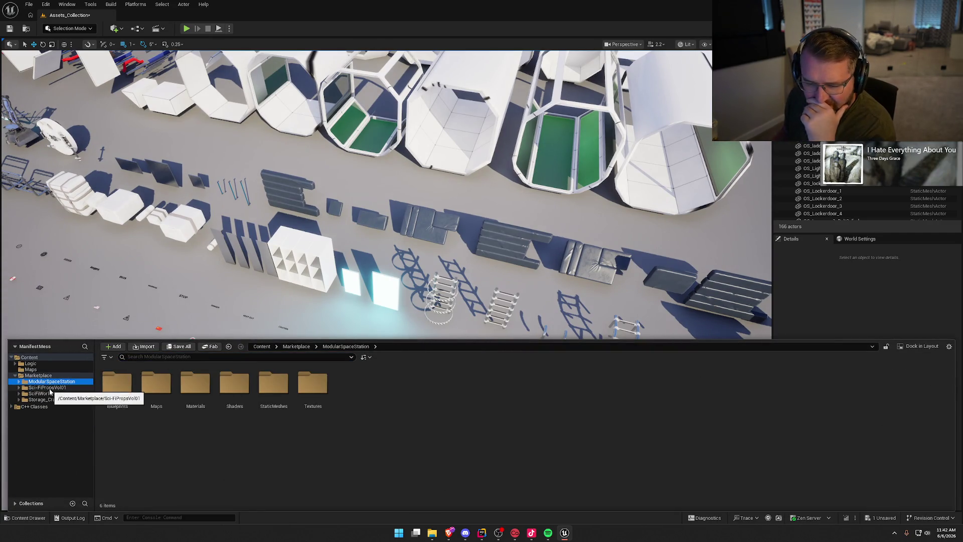
left_click(40, 393)
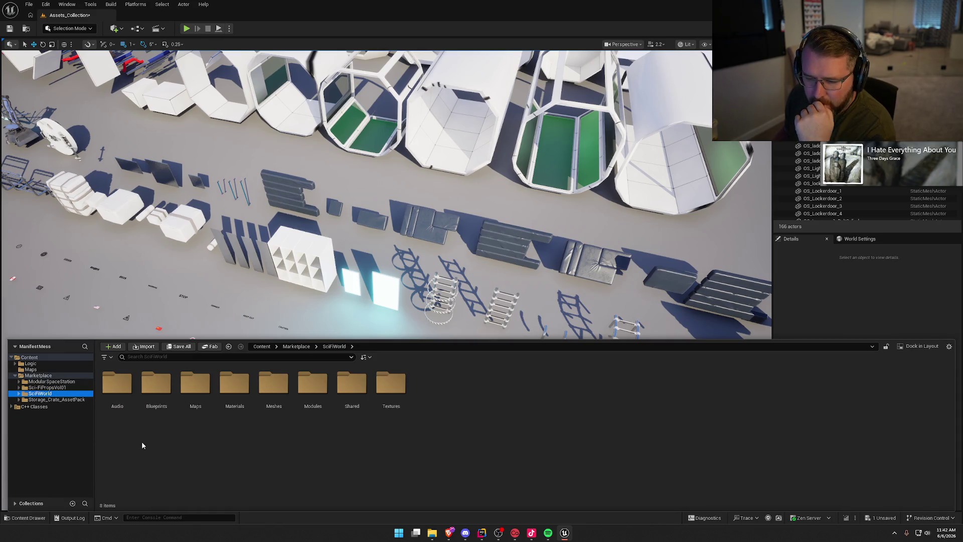
left_click(202, 391)
double_click(201, 391)
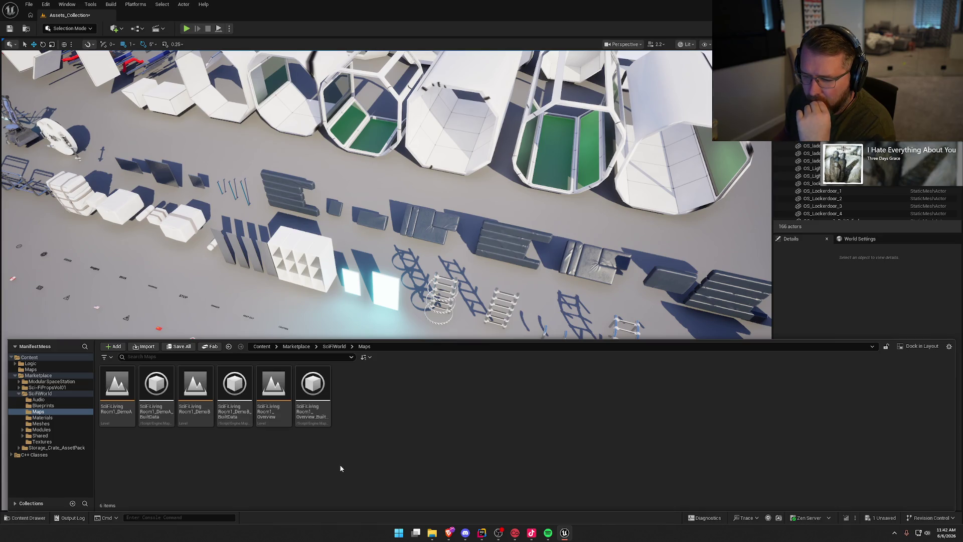
double_click(117, 389)
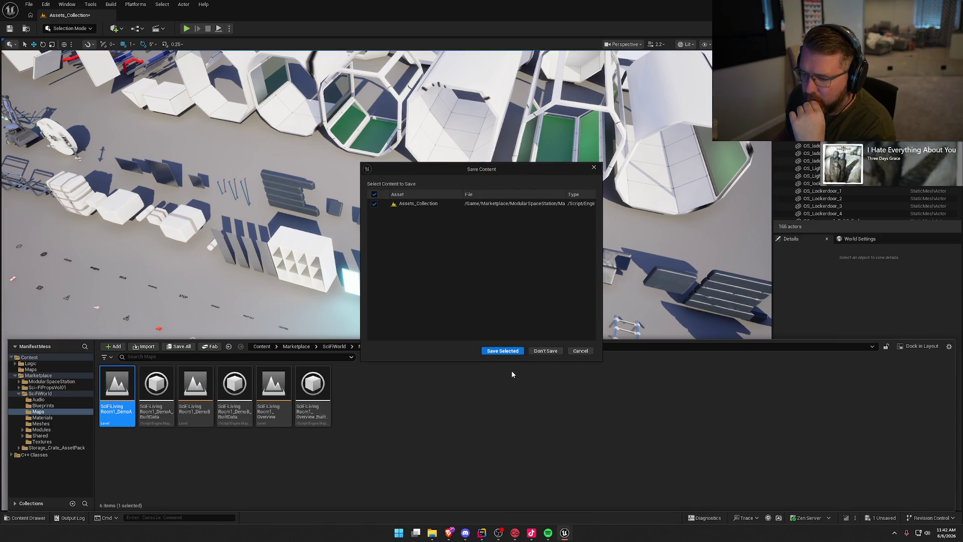
left_click(545, 350)
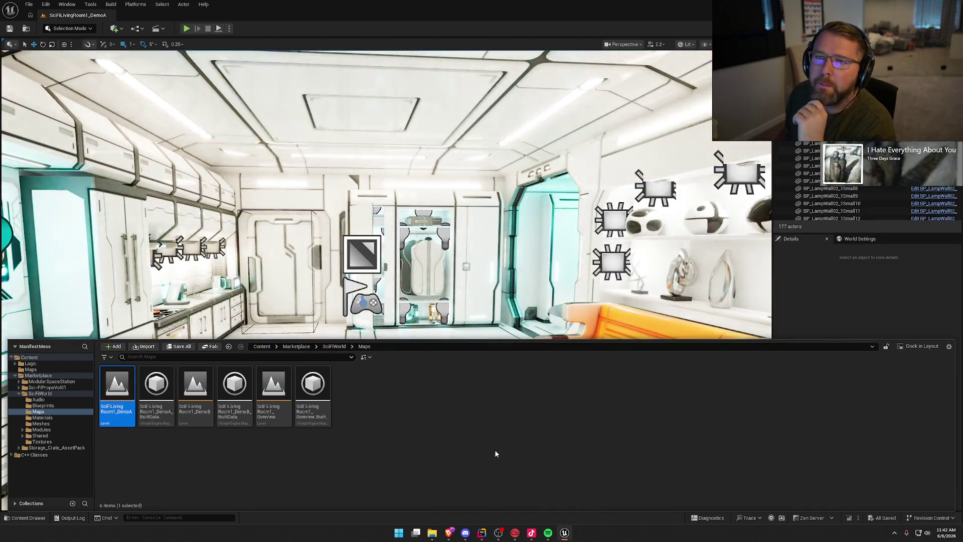
- View the World Settings, then browse the content drawer to Logic > Player
left_click(800, 324)
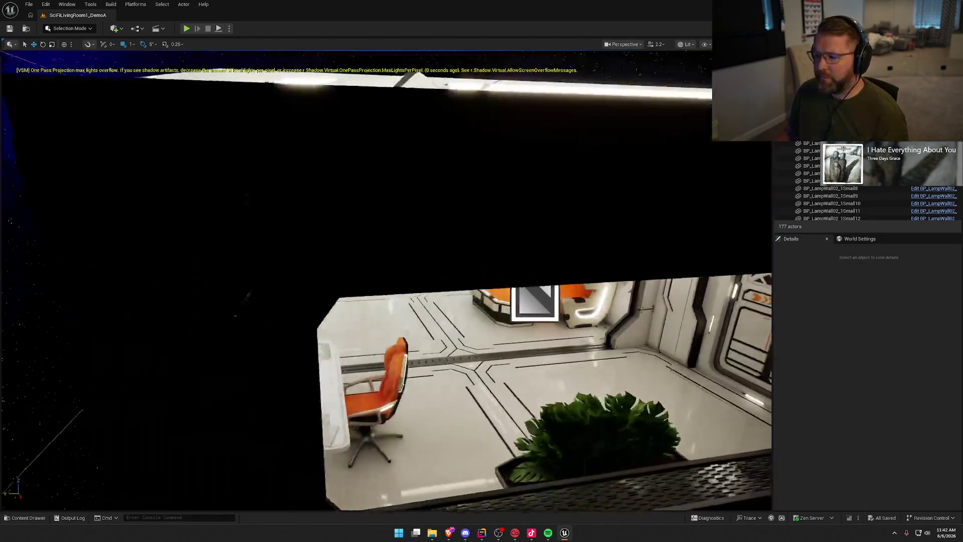
scroll(454, 263, "up", 10)
scroll(387, 281, "down", 3)
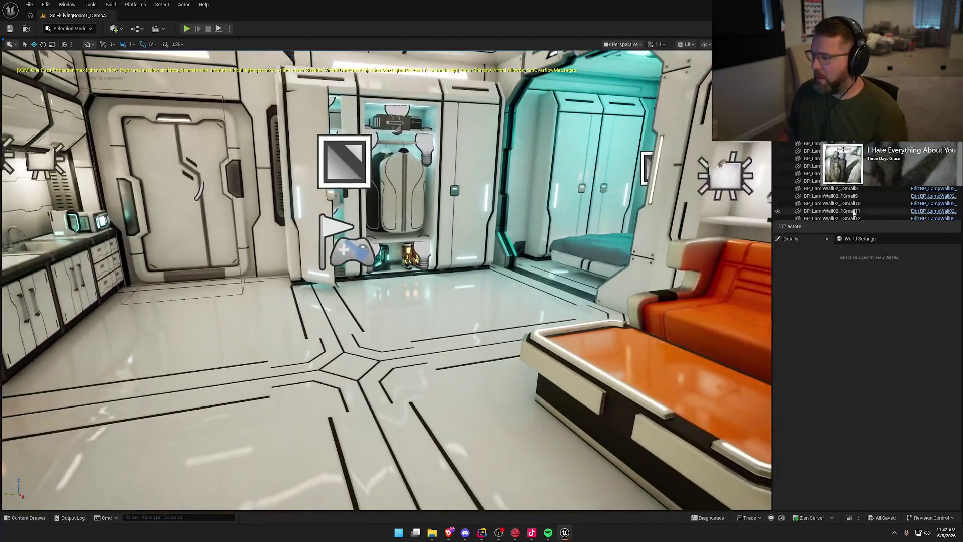
left_click(859, 239)
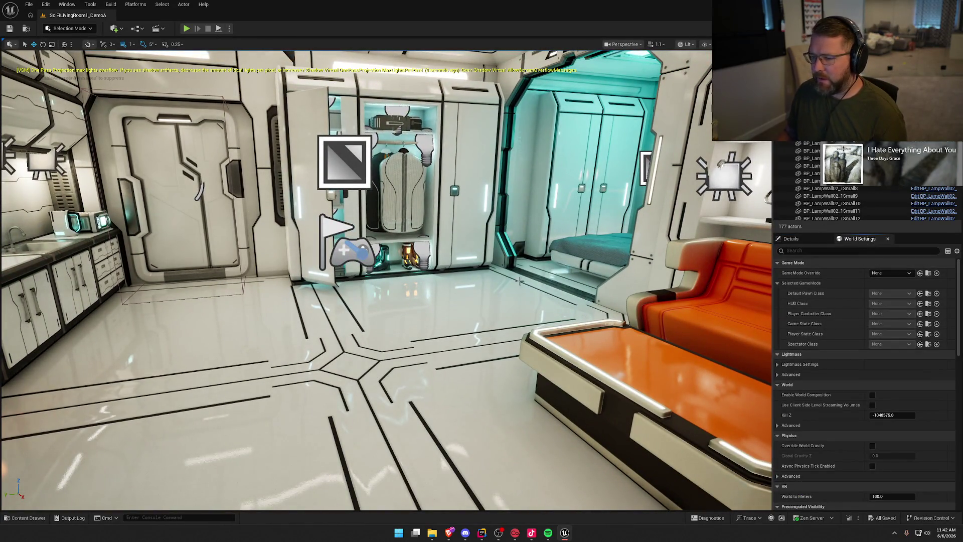
key("ctrl+space")
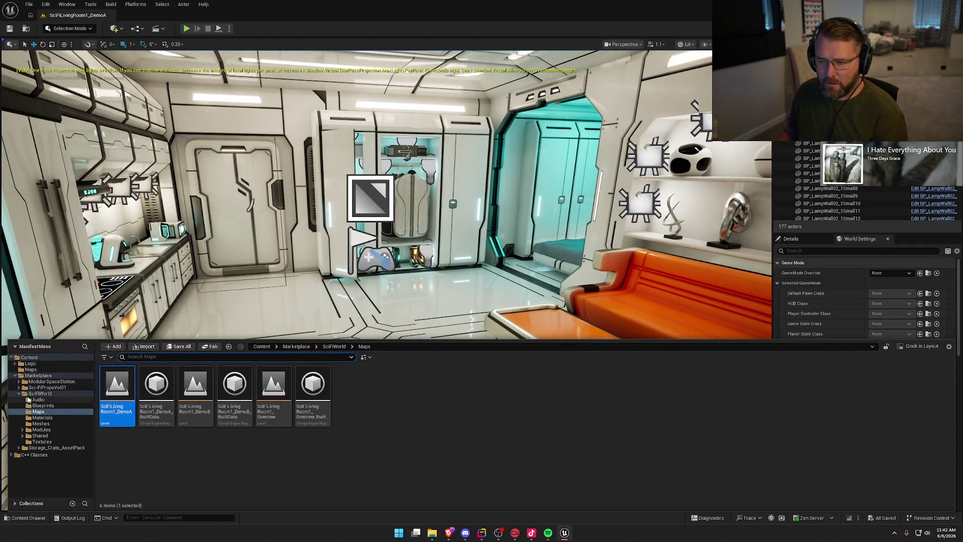
left_click(15, 363)
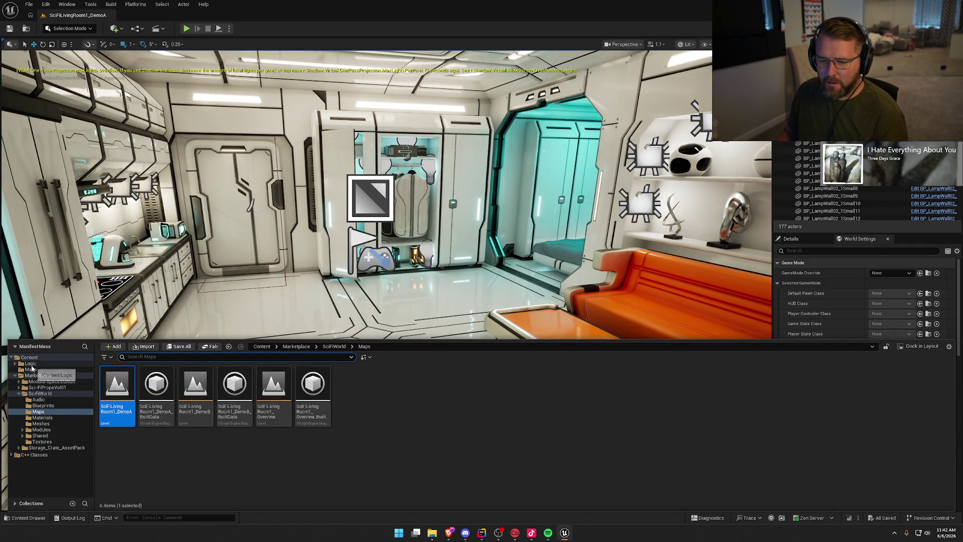
left_click(35, 376)
- Open bp_Player and enable Show Inherited Variables in My Blueprint's variable list
double_click(117, 388)
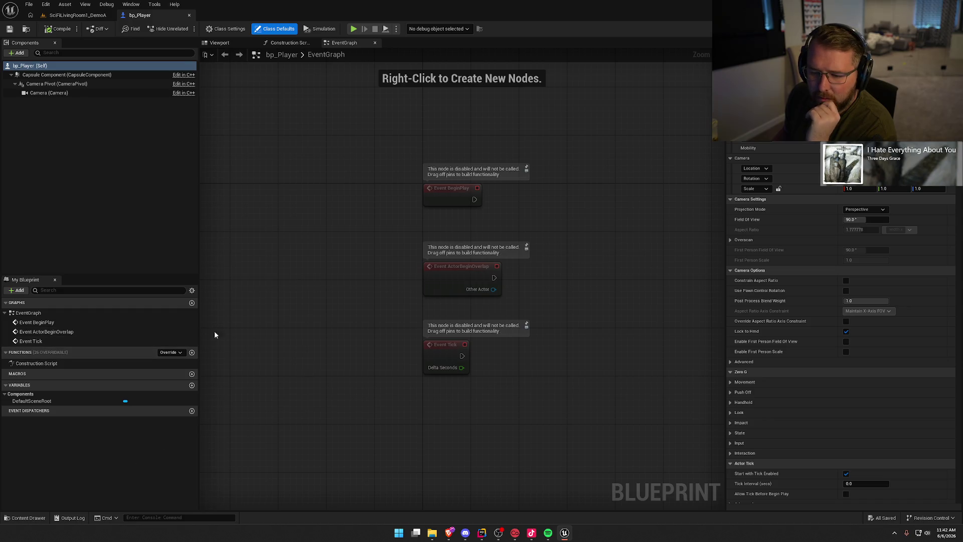
left_click(192, 290)
left_click(226, 300)
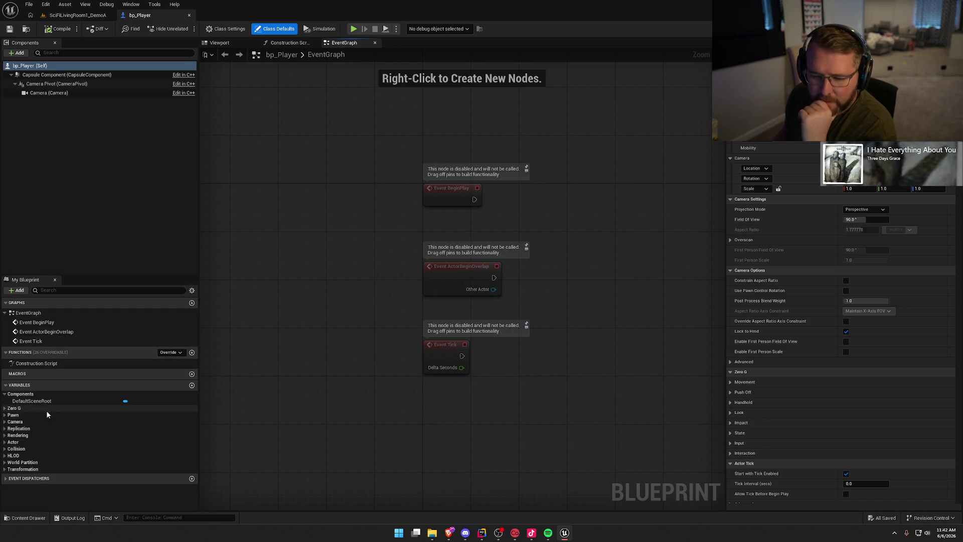
- Expand Zero G and inspect its Components, Movement, Push Off, Handhold, Look, Impact and State variables
left_click(5, 409)
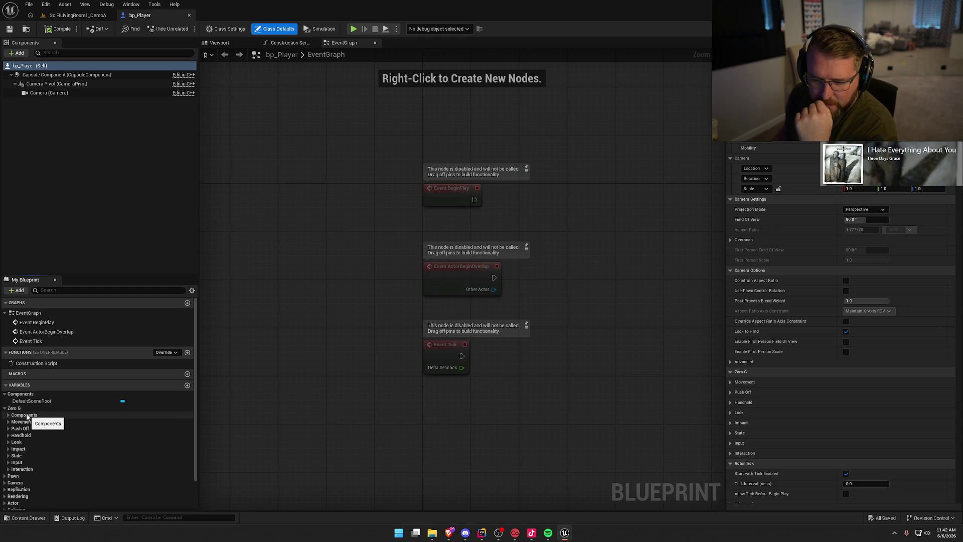
scroll(71, 440, "down", 2)
left_click(8, 381)
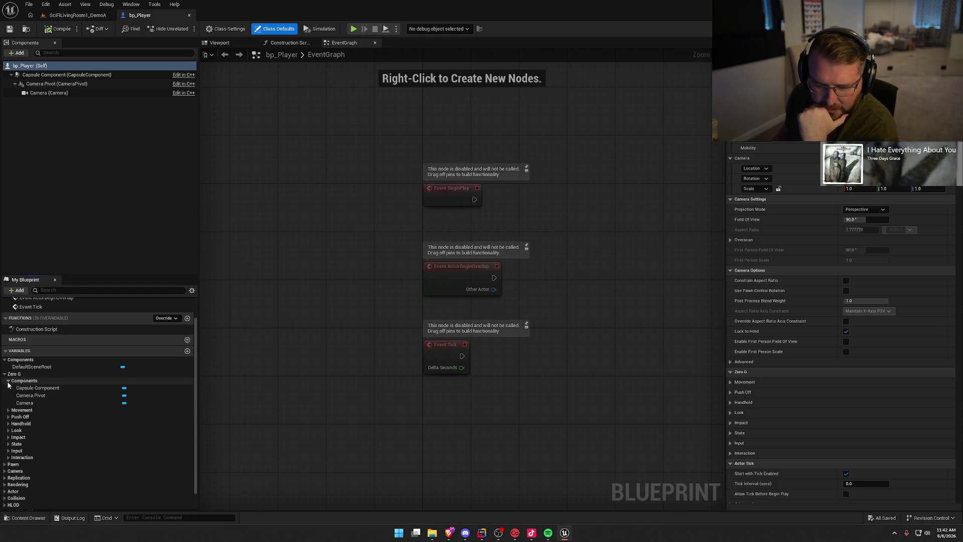
left_click(8, 382)
left_click(8, 387)
left_click(9, 388)
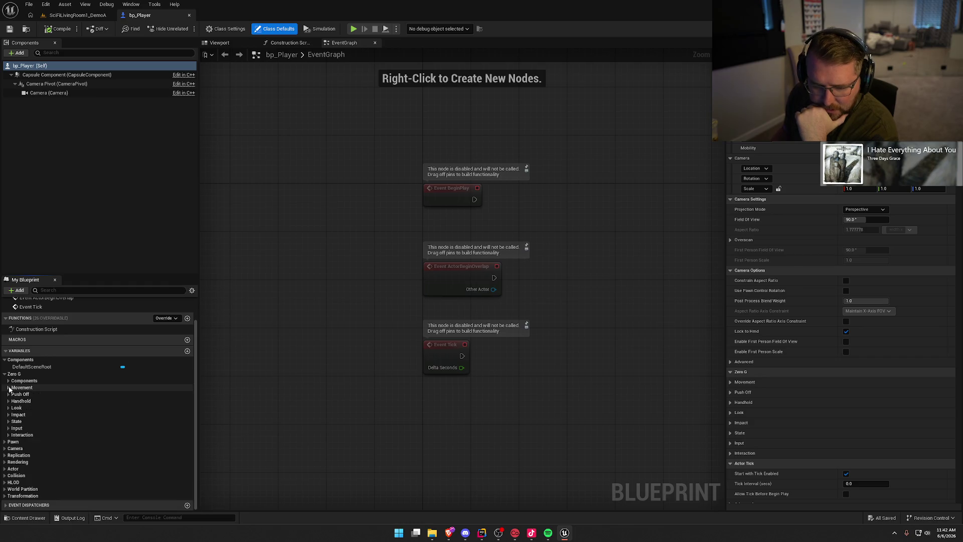
left_click(8, 395)
left_click(8, 395)
left_click(8, 401)
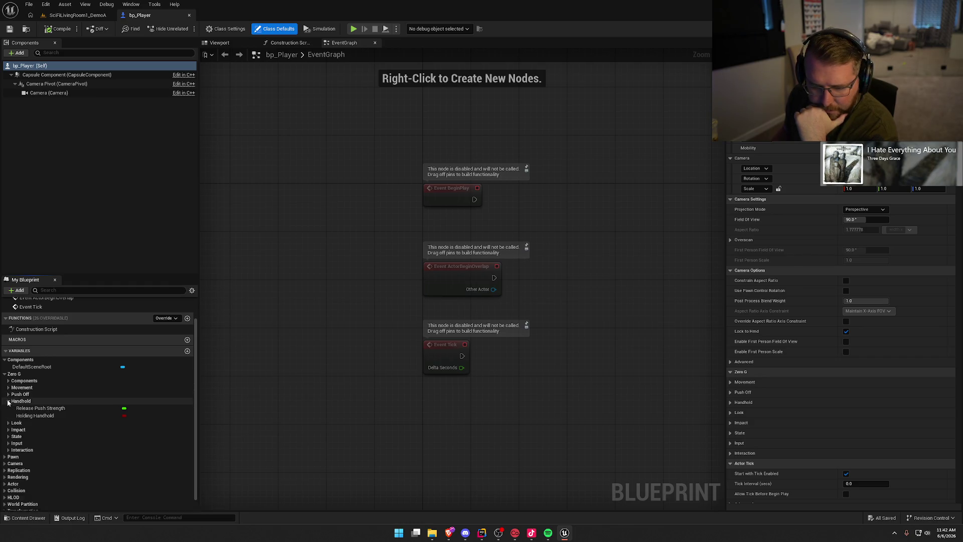
left_click(8, 401)
left_click(8, 409)
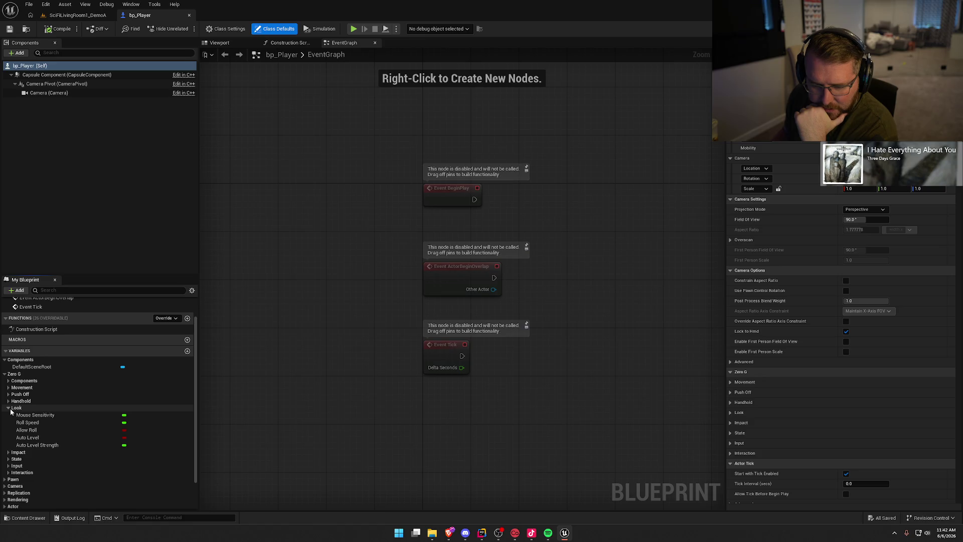
left_click(9, 408)
left_click(8, 415)
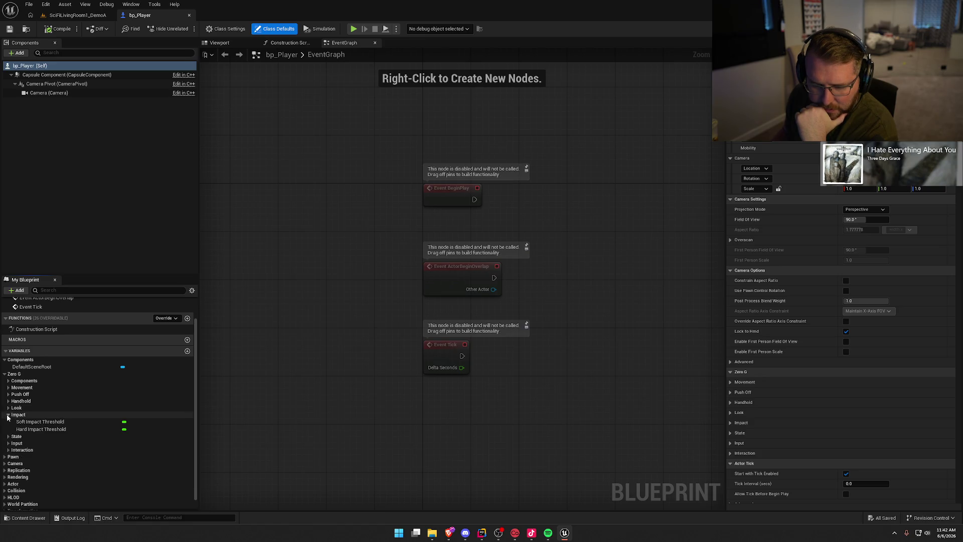
left_click(8, 415)
left_click(8, 422)
left_click(8, 422)
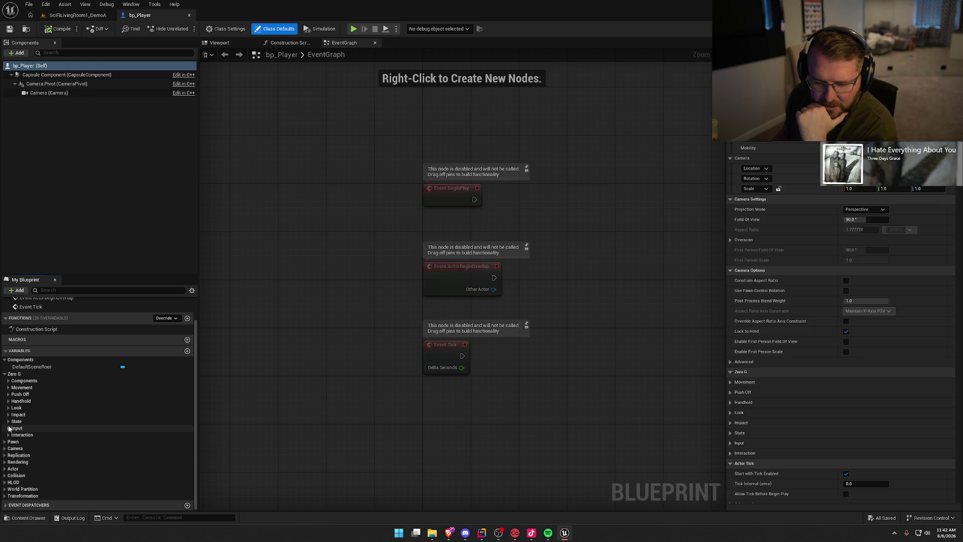
- Inspect the Input Mapping Context and Move variables under Input, then expand the Interaction category
left_click(8, 428)
scroll(9, 432, "down", 5)
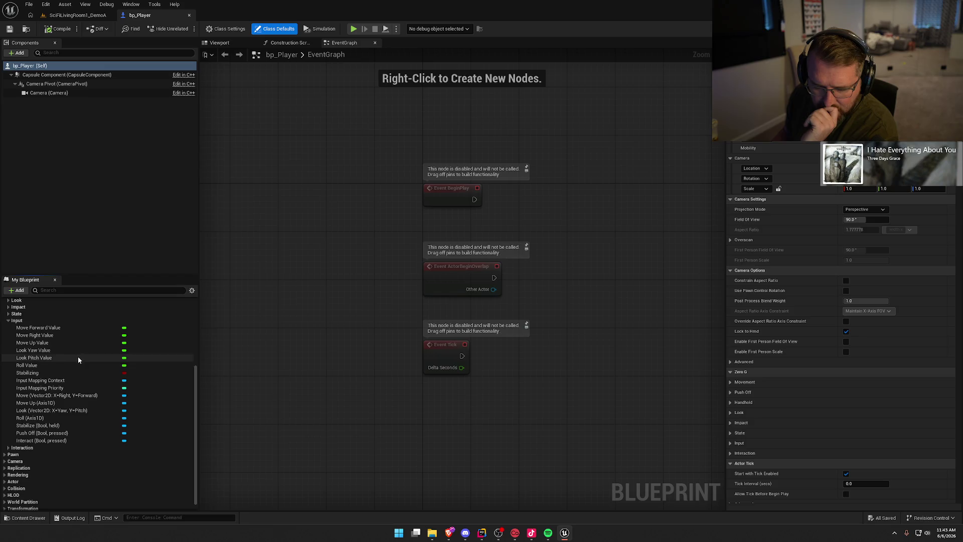
left_click(88, 383)
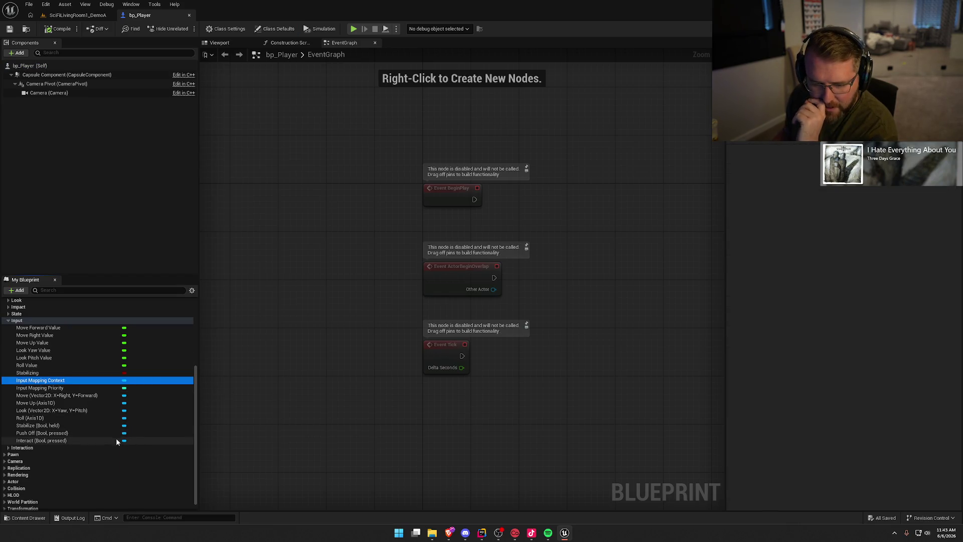
left_click(36, 397)
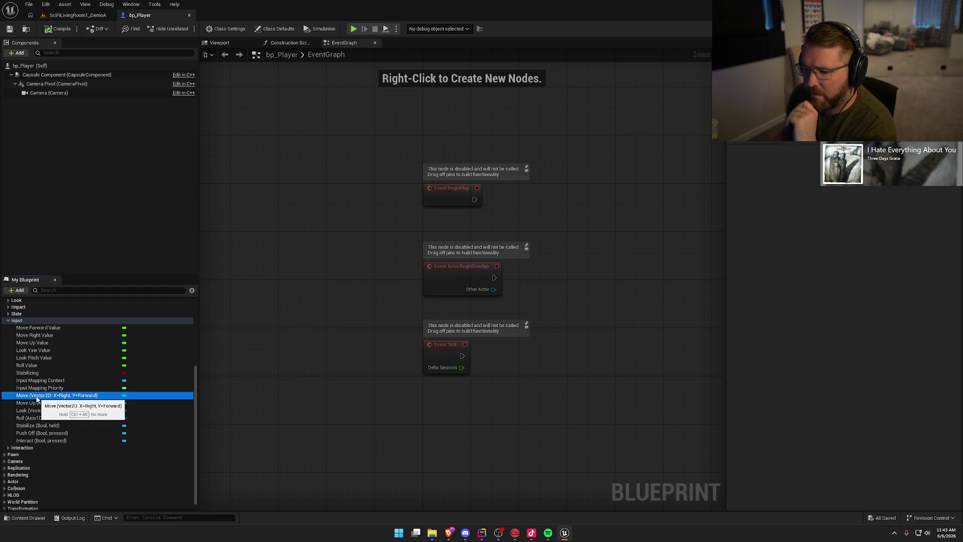
mouse_move(125, 397)
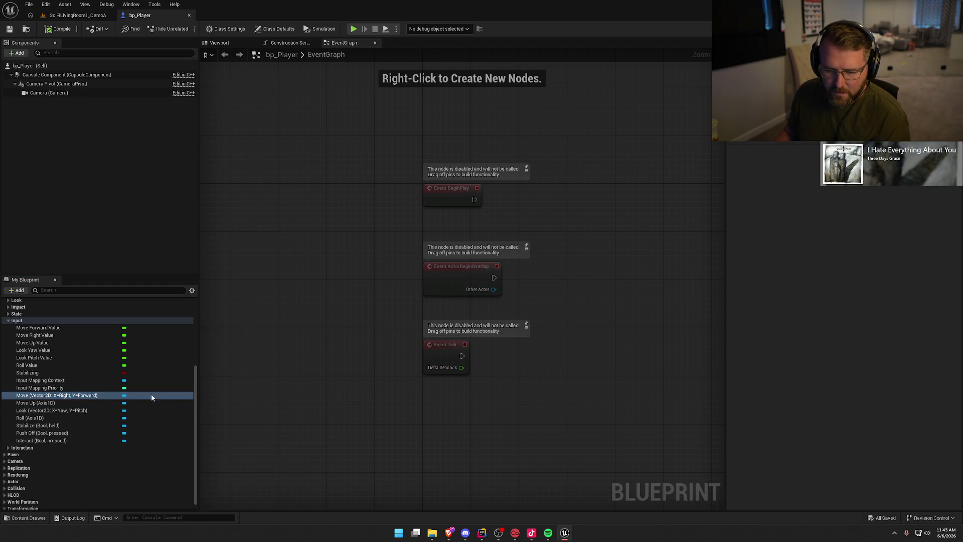
left_click(68, 448)
scroll(110, 471, "down", 1)
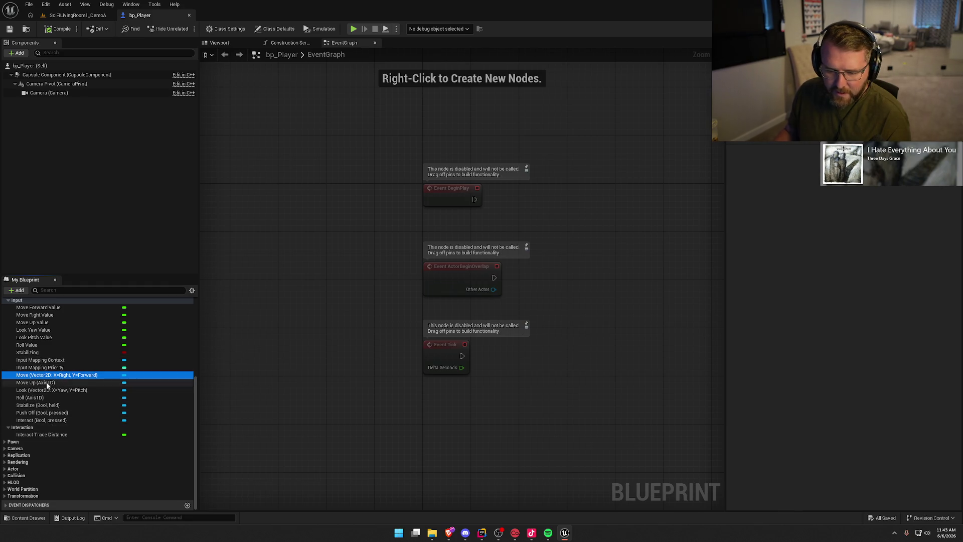
- Delete the three disabled event nodes, set Save on Compile to On Success Only, and compile
left_click_drag(359, 193, 523, 334)
key("Delete")
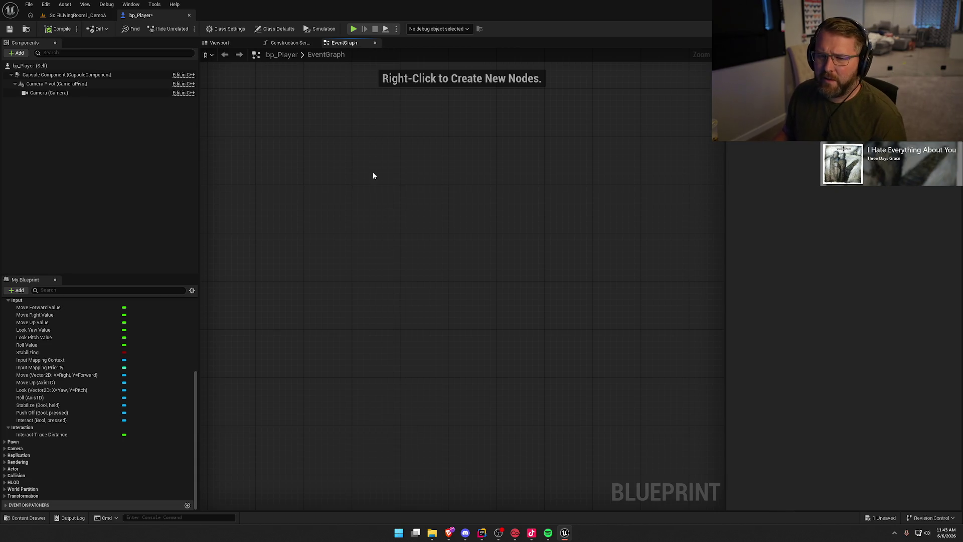
left_click(77, 29)
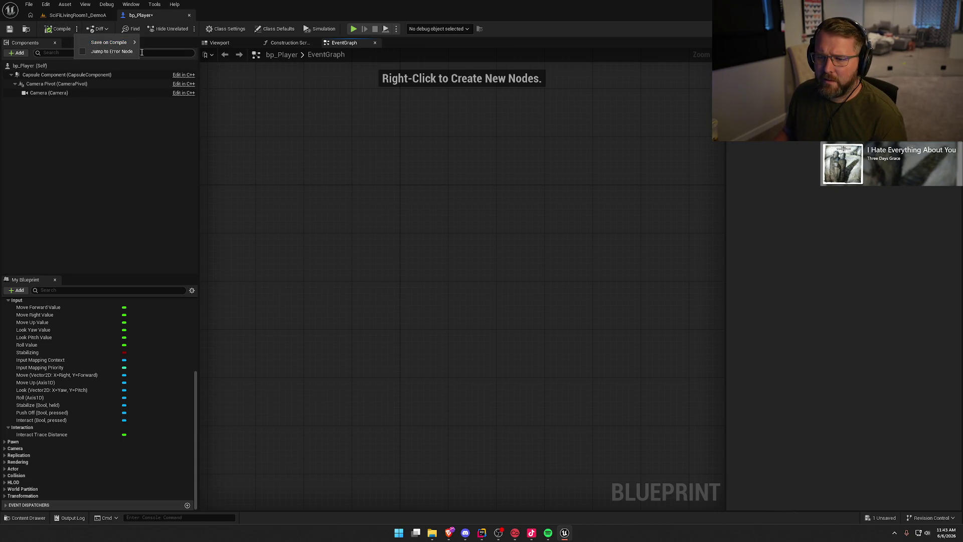
mouse_move(135, 42)
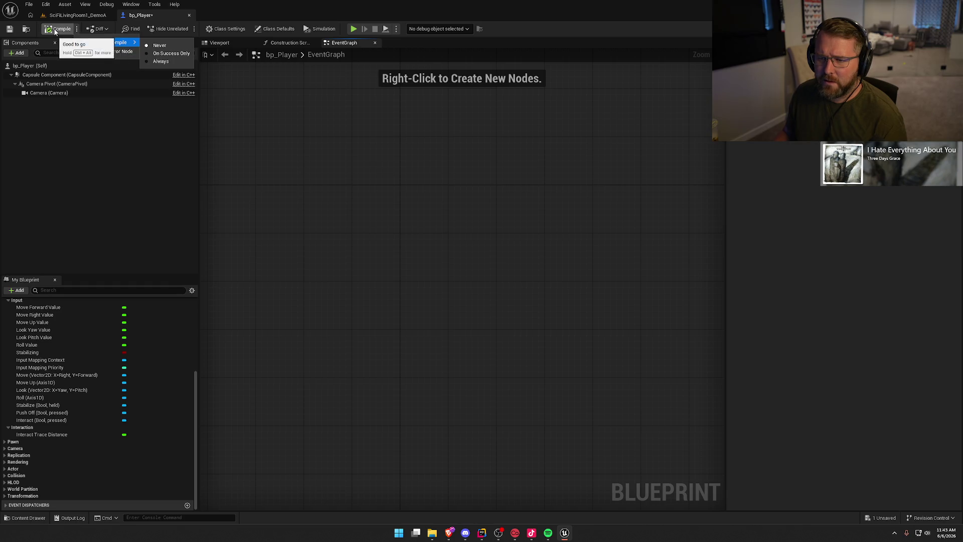
left_click(146, 53)
left_click(77, 28)
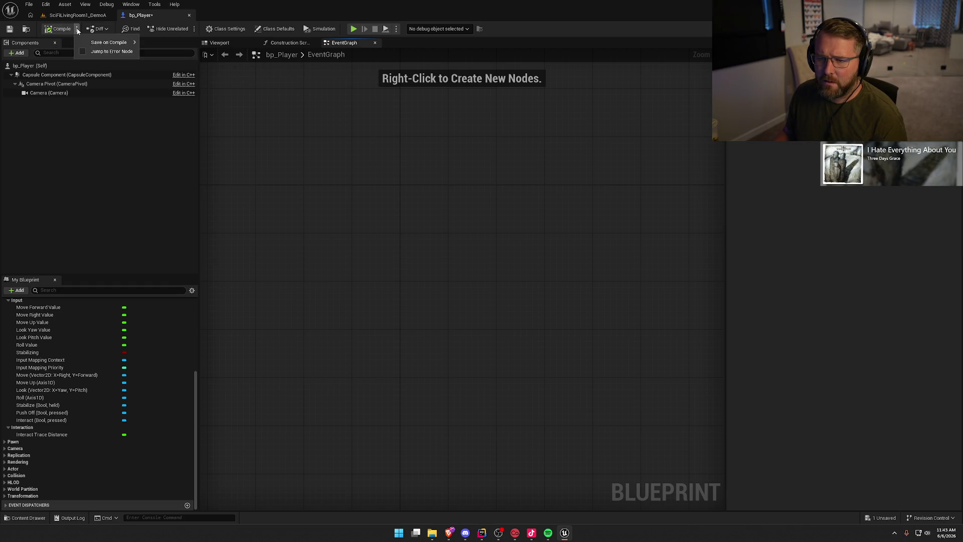
left_click(58, 29)
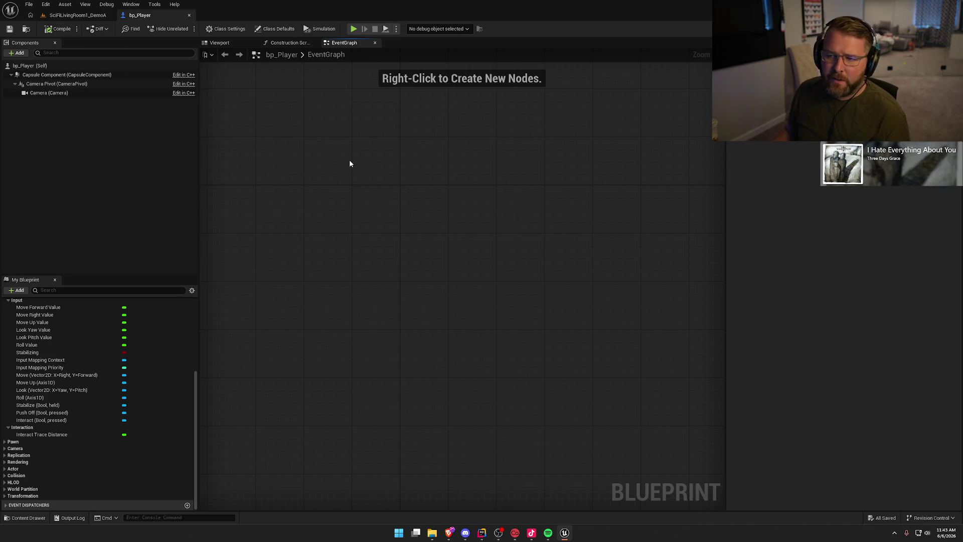
- In the Viewport, trial-raise the Camera 51 cm and undo it, test-move Camera Pivot, then compile
left_click(290, 43)
left_click(315, 43)
left_click(219, 43)
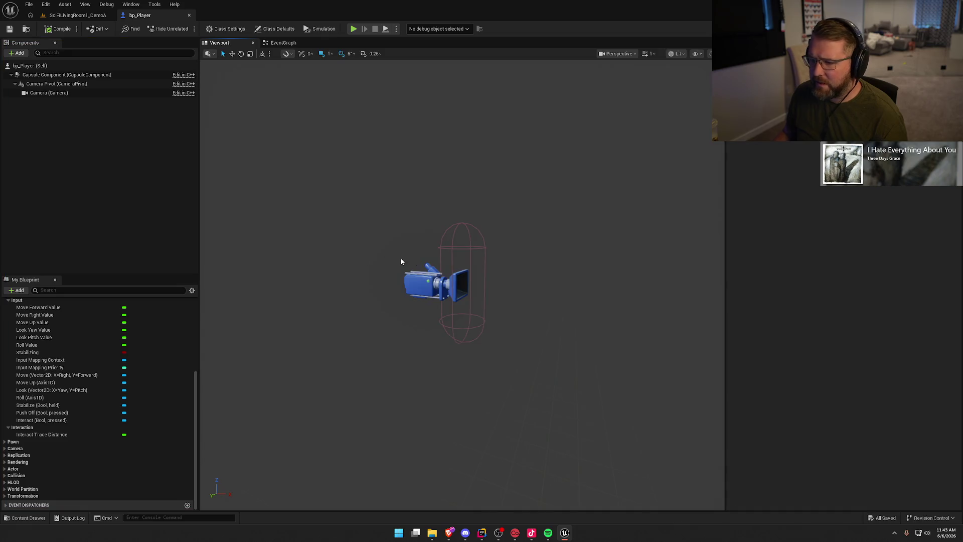
left_click_drag(400, 261, 431, 262)
left_click(454, 267)
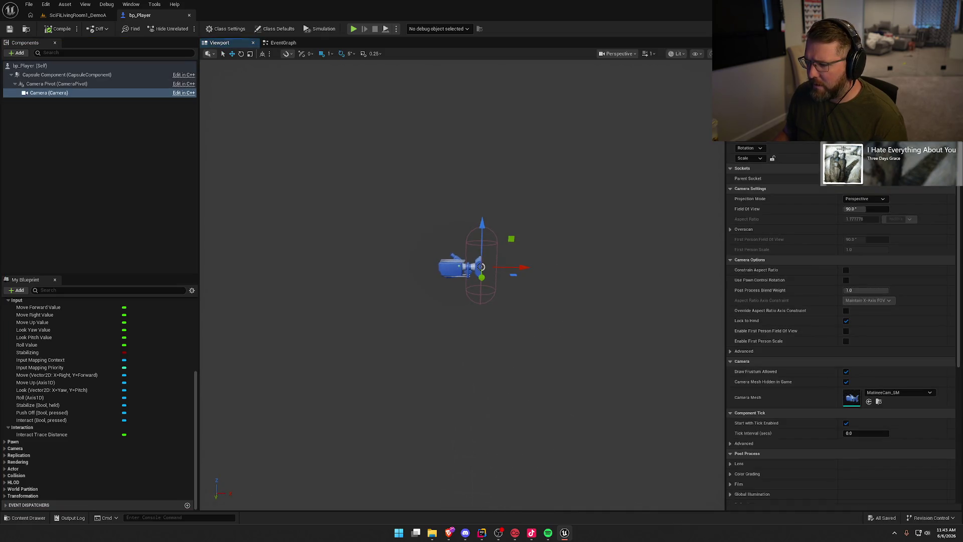
left_click_drag(482, 227, 489, 204)
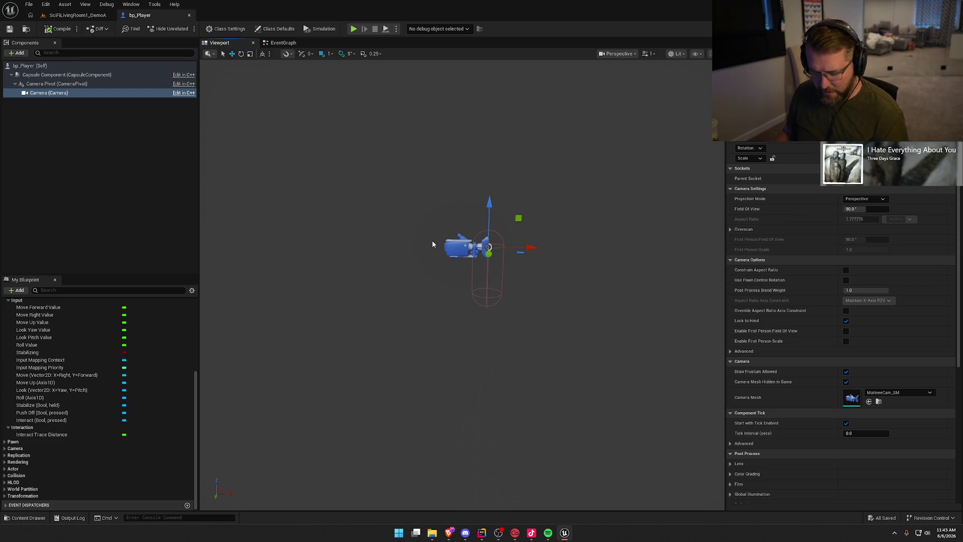
key("ctrl+z")
left_click(56, 84)
left_click_drag(488, 227, 490, 199)
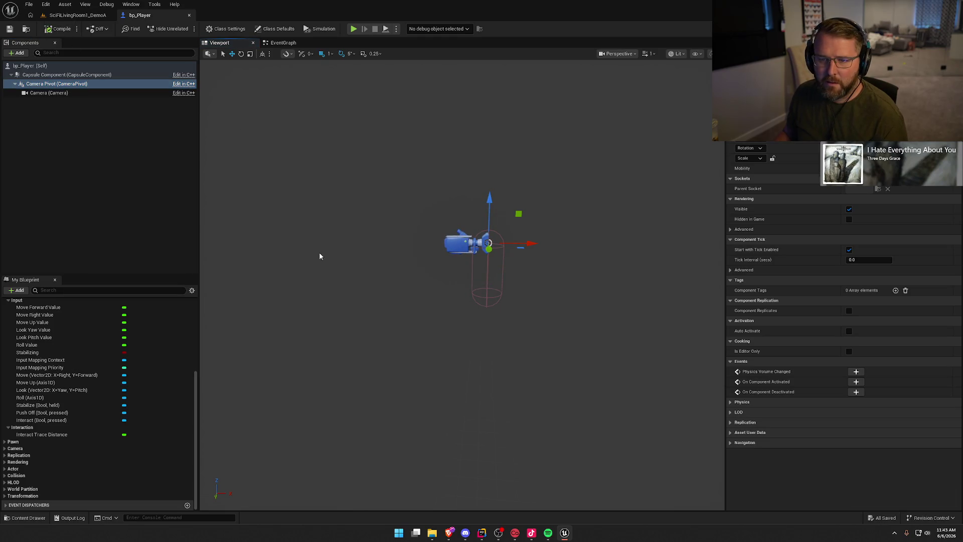
left_click(60, 31)
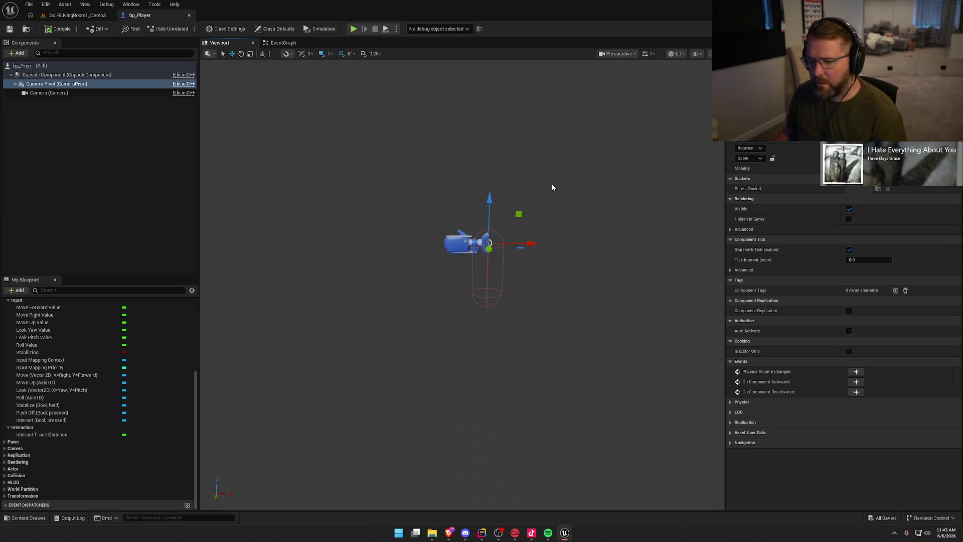
- Create a new folder named Input inside Content/Logic
key("ctrl+space")
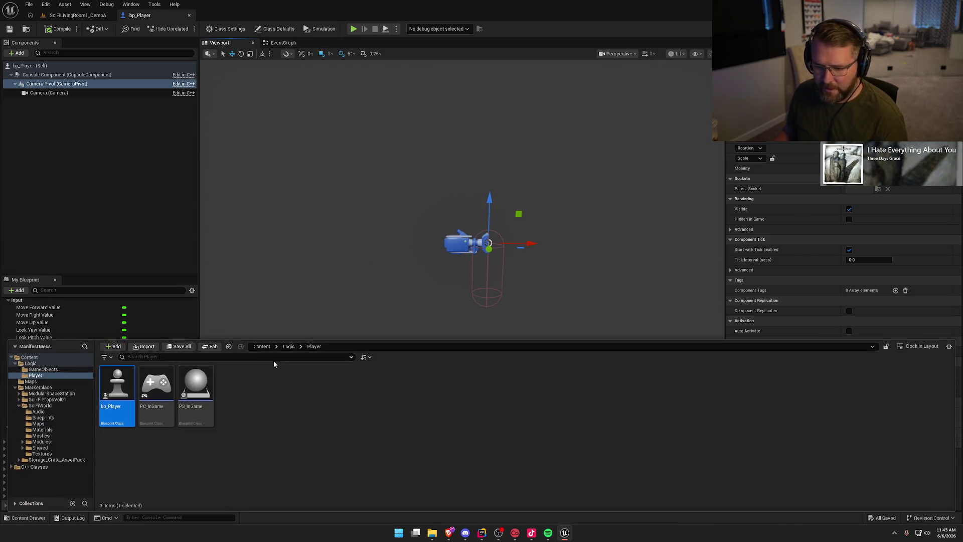
left_click(15, 387)
left_click(30, 364)
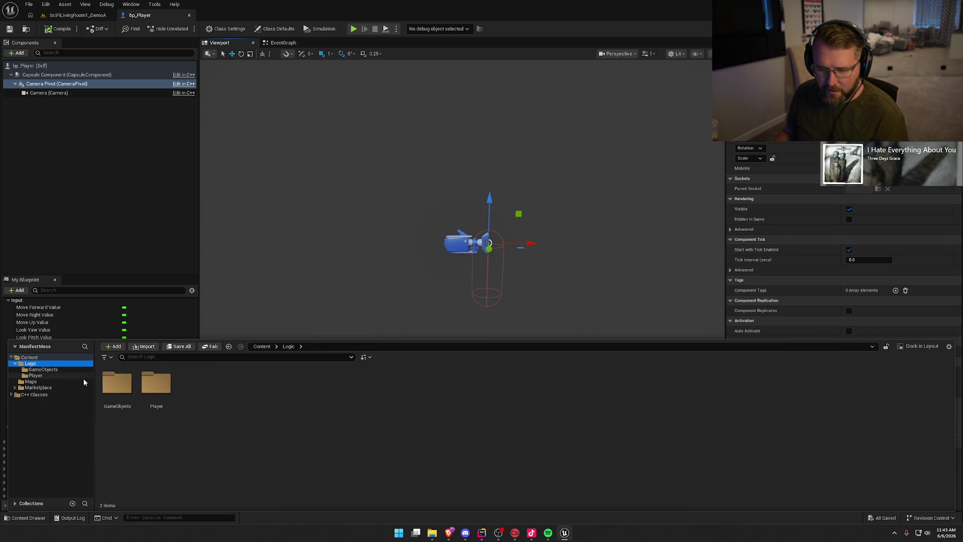
right_click(201, 399)
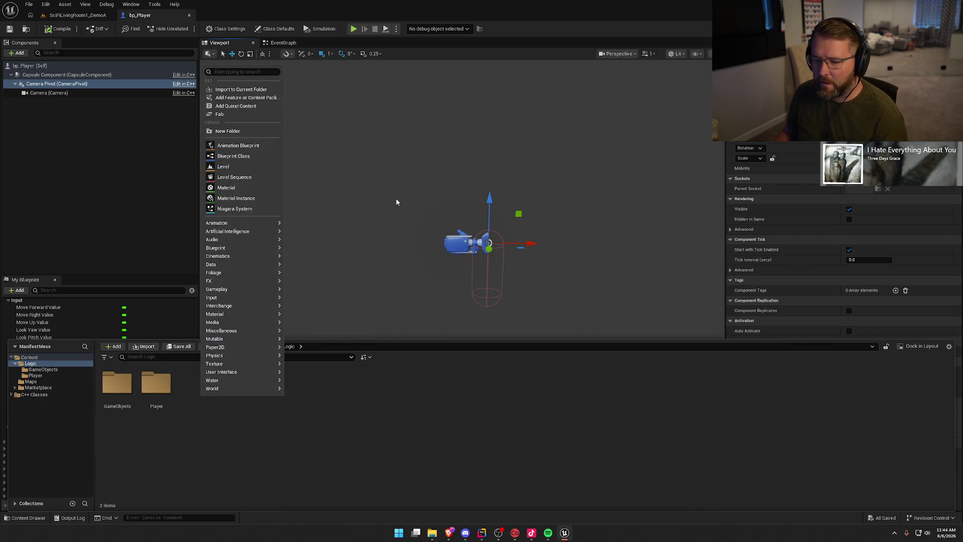
left_click(247, 132)
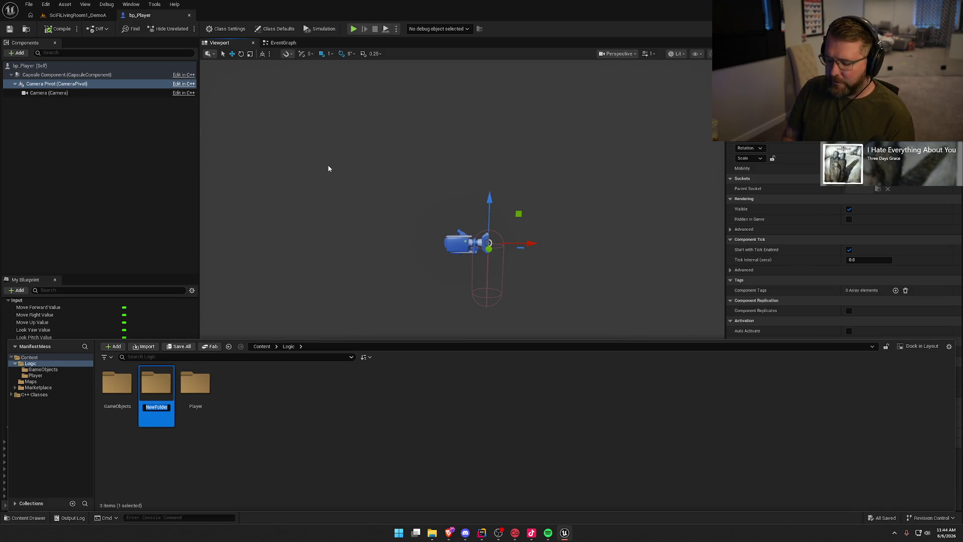
type("t")
key("Return")
- Create an Input Mapping Context named IMC_Default in the Input folder and save everything
double_click(148, 402)
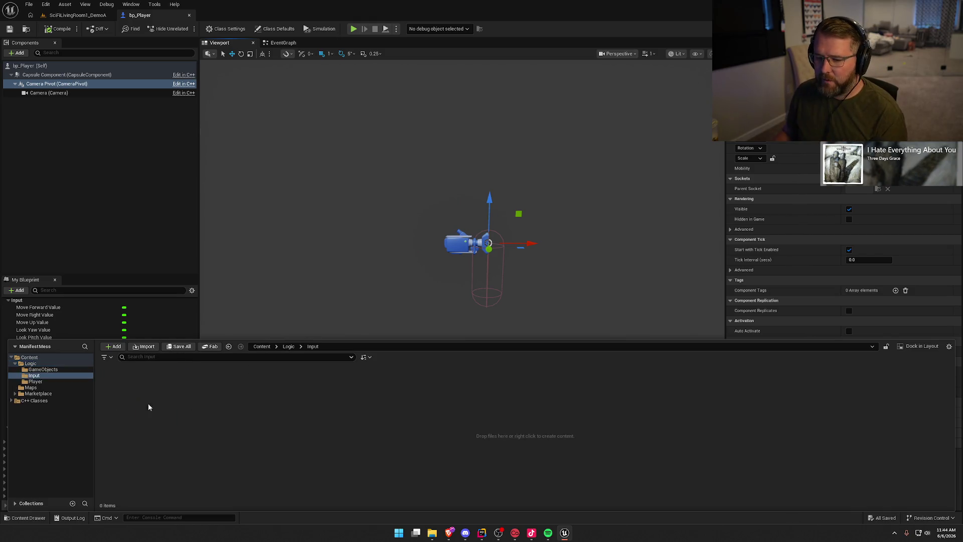
right_click(167, 390)
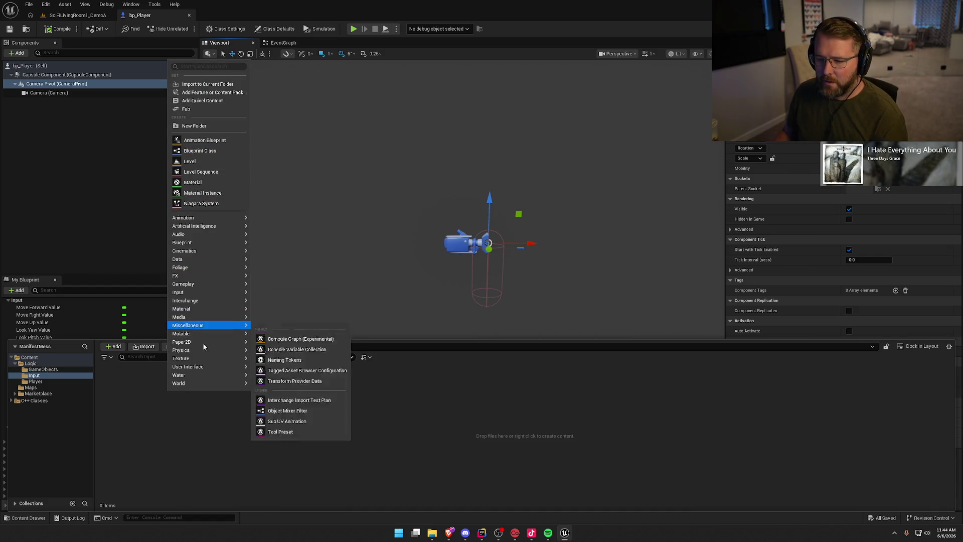
mouse_move(202, 295)
left_click(305, 317)
type("IMC_Default")
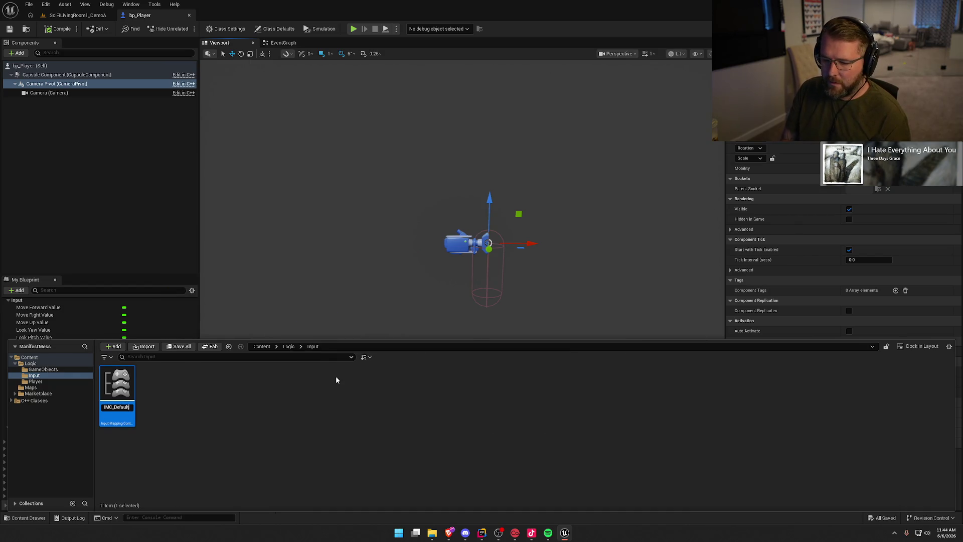
key("ctrl+s")
left_click(103, 258)
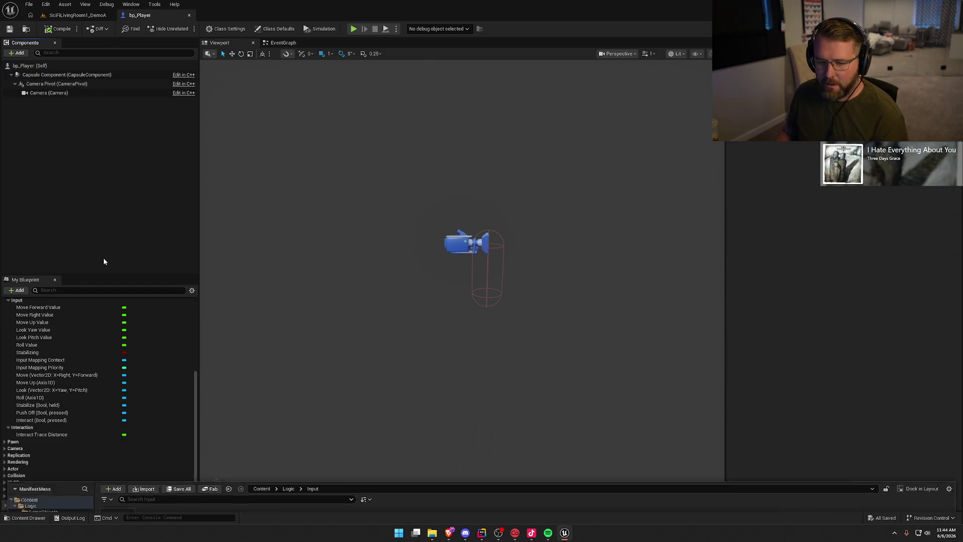
left_click(38, 361)
left_click(786, 302)
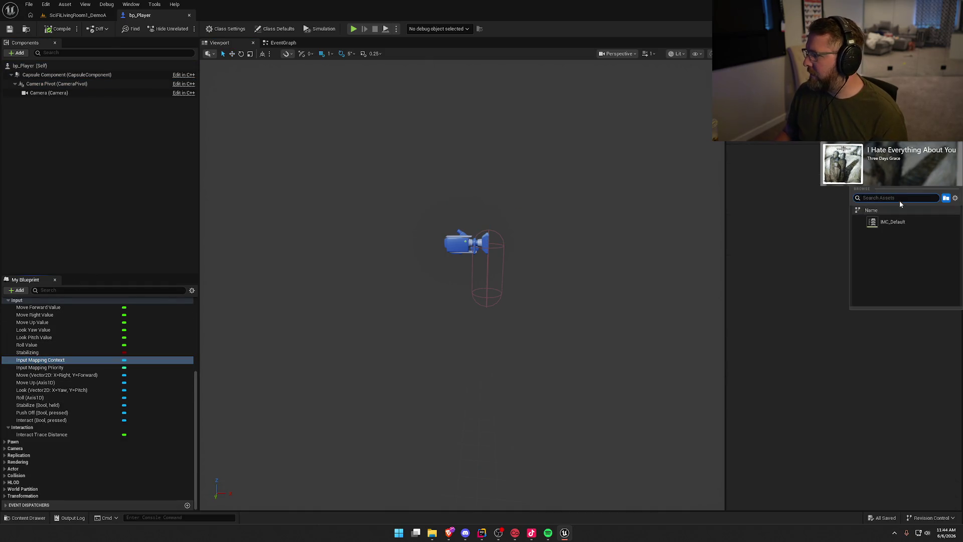
left_click(57, 28)
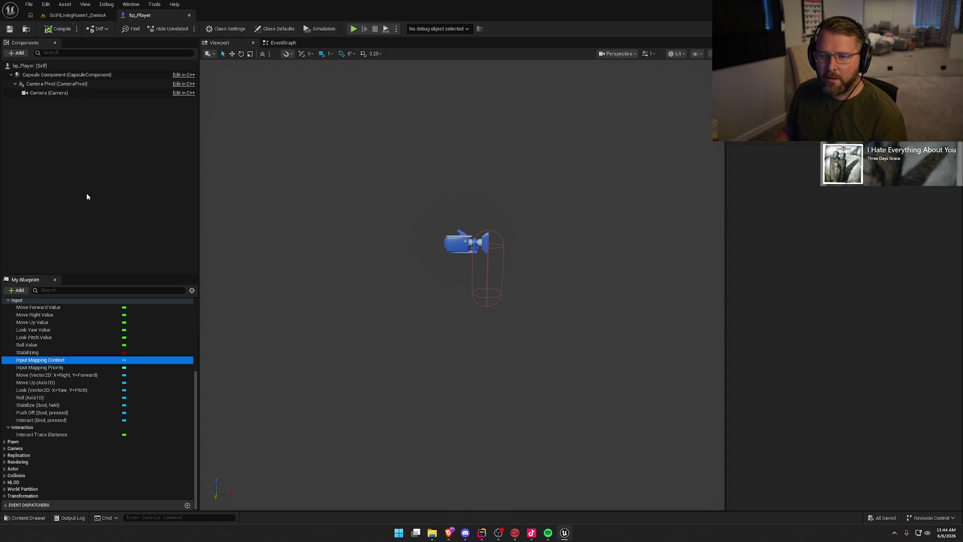
key("ctrl+space")
right_click(165, 441)
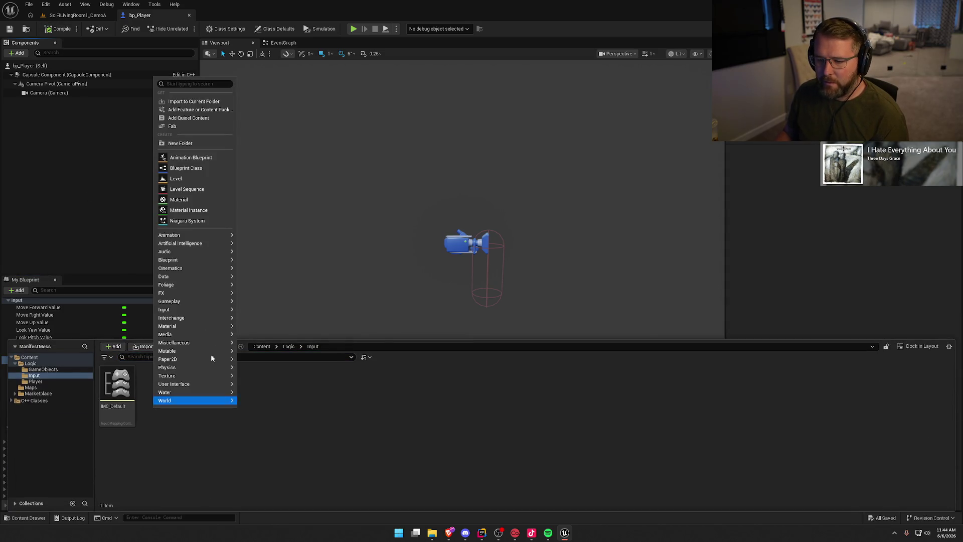
mouse_move(210, 314)
left_click(289, 324)
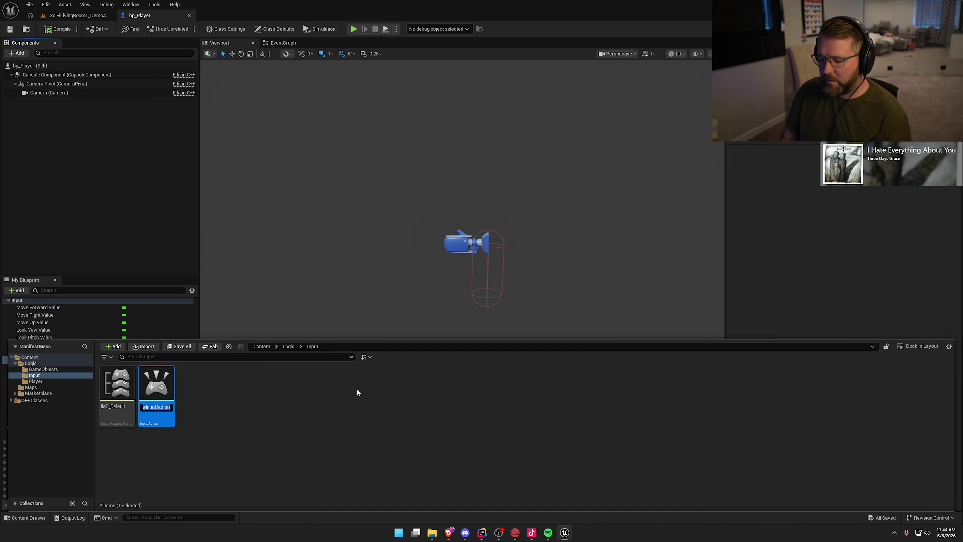
type("IA_Move")
key("Return")
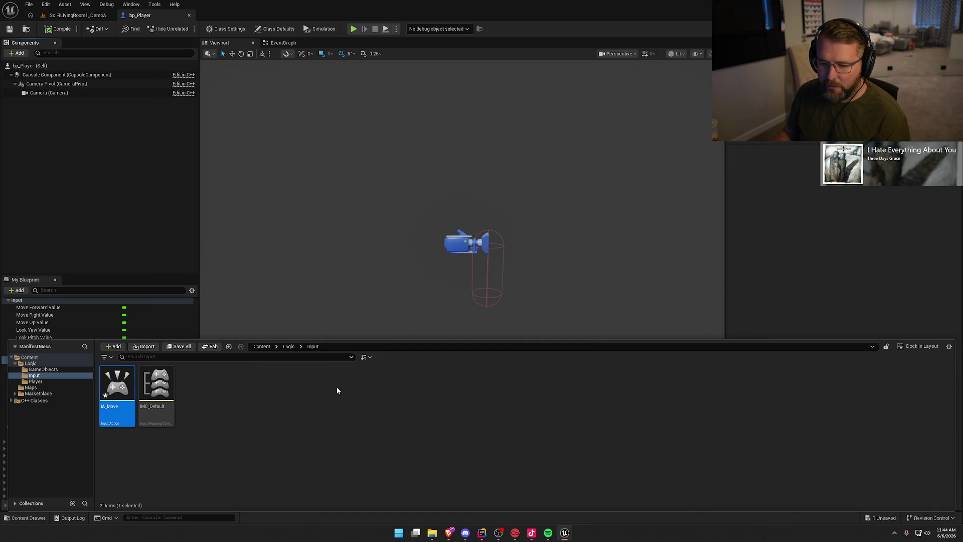
left_click(146, 221)
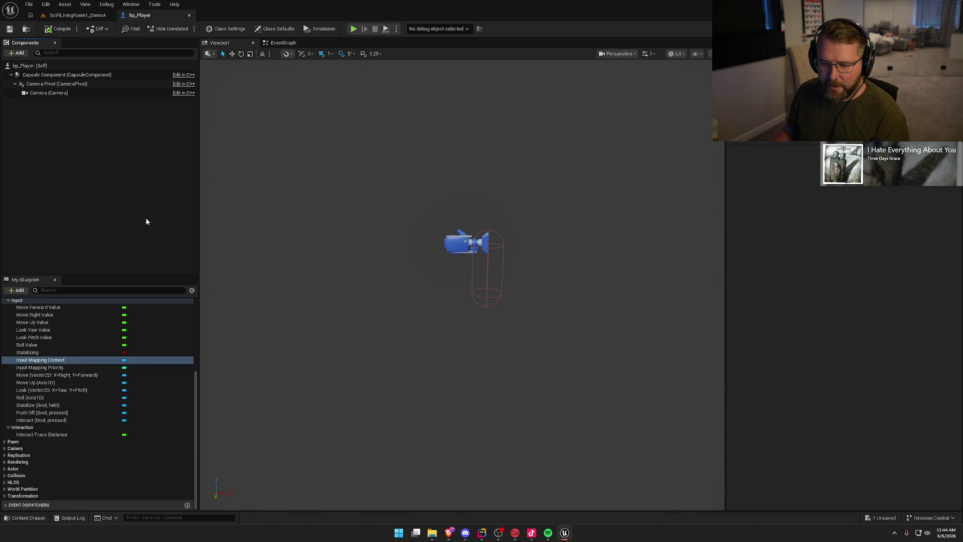
left_click(42, 369)
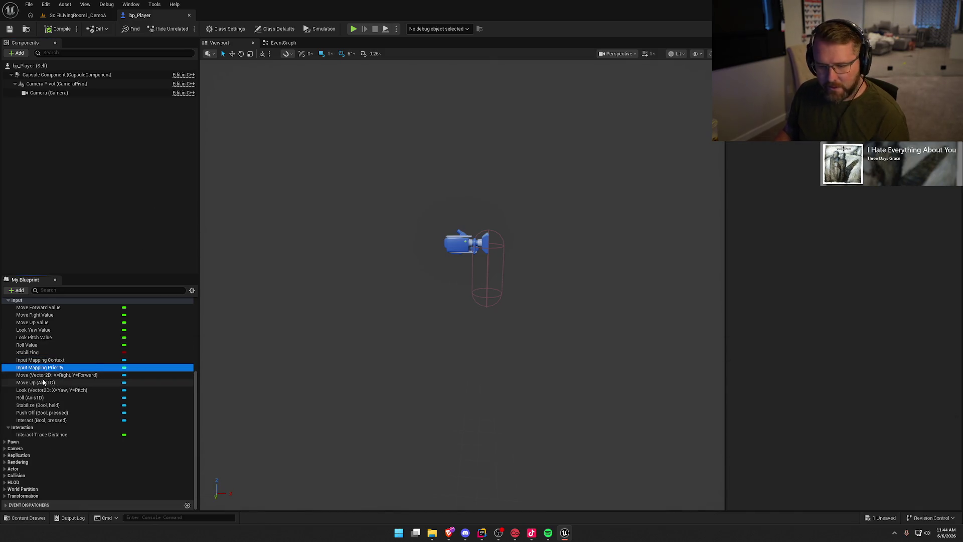
left_click(45, 377)
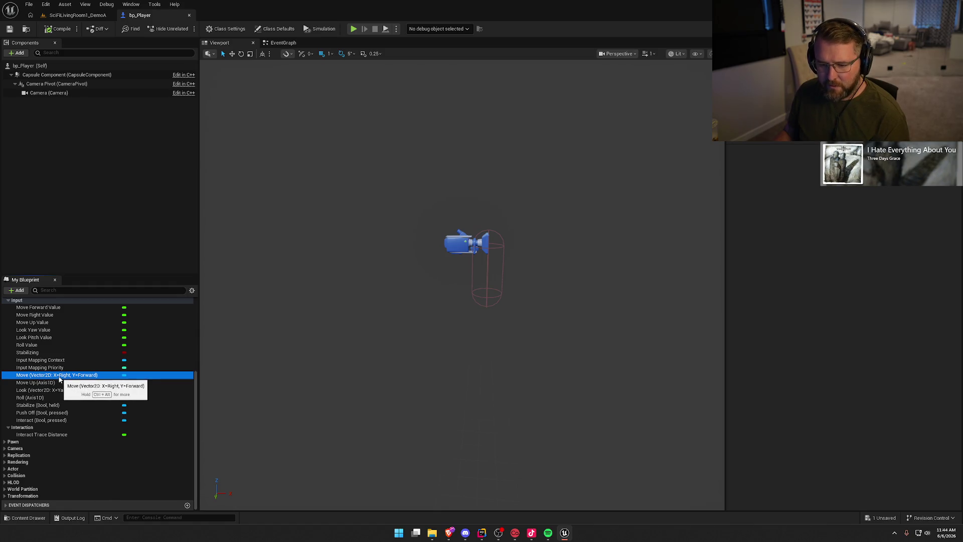
key("alt+Tab")
key("alt+Tab")
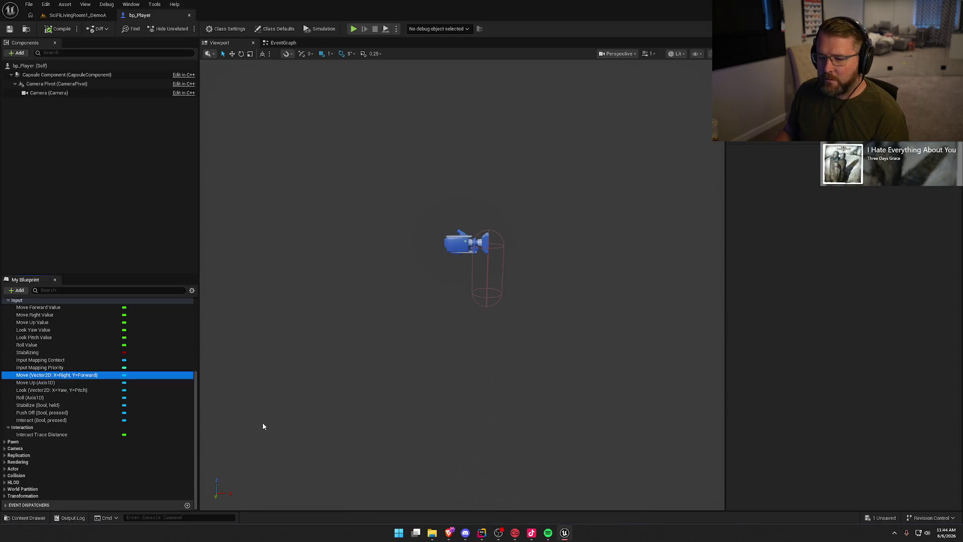
key("ctrl+space")
- Open IA_Move, save it and close its editor
key("Return")
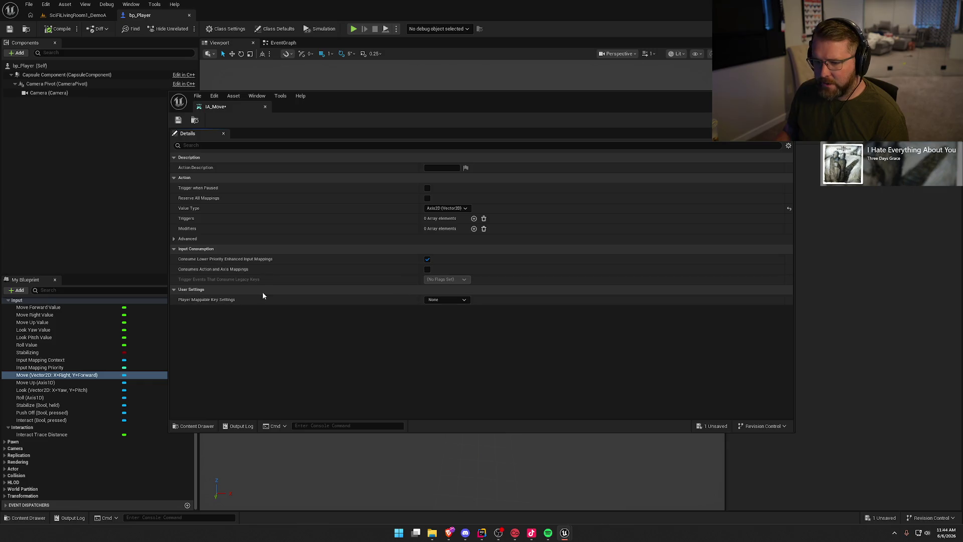
left_click(176, 238)
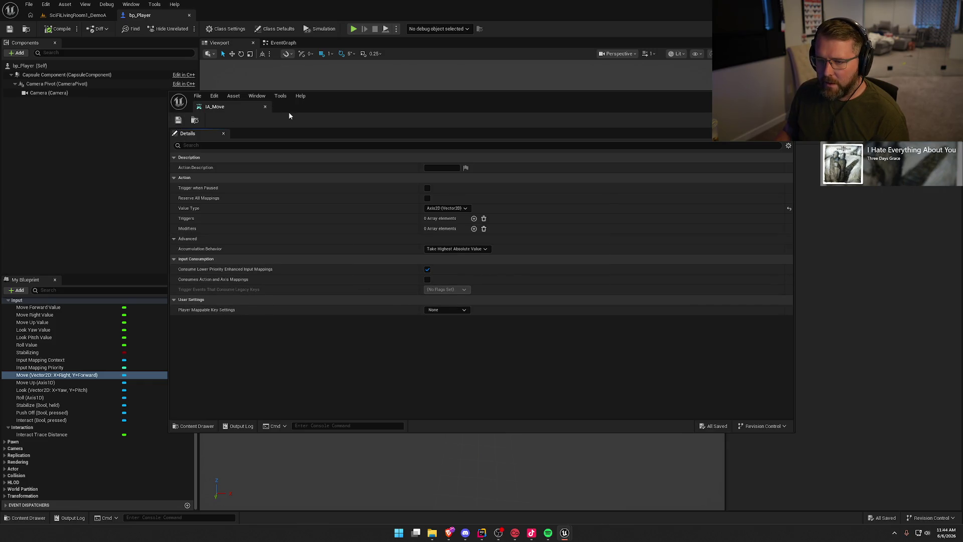
left_click(265, 107)
left_click(101, 235)
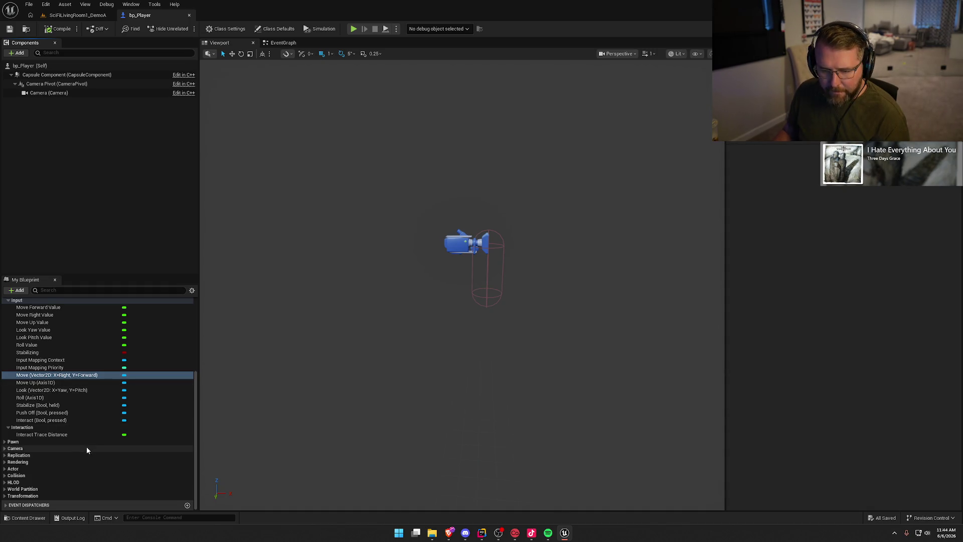
- Duplicate IA_Move and rename the copy IA_MoveUp
key("ctrl+space")
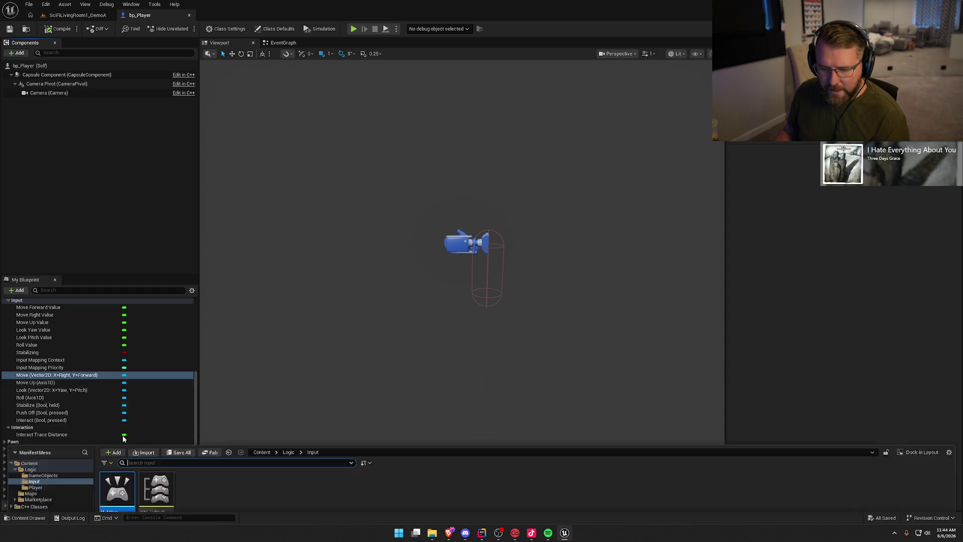
key("ctrl+d")
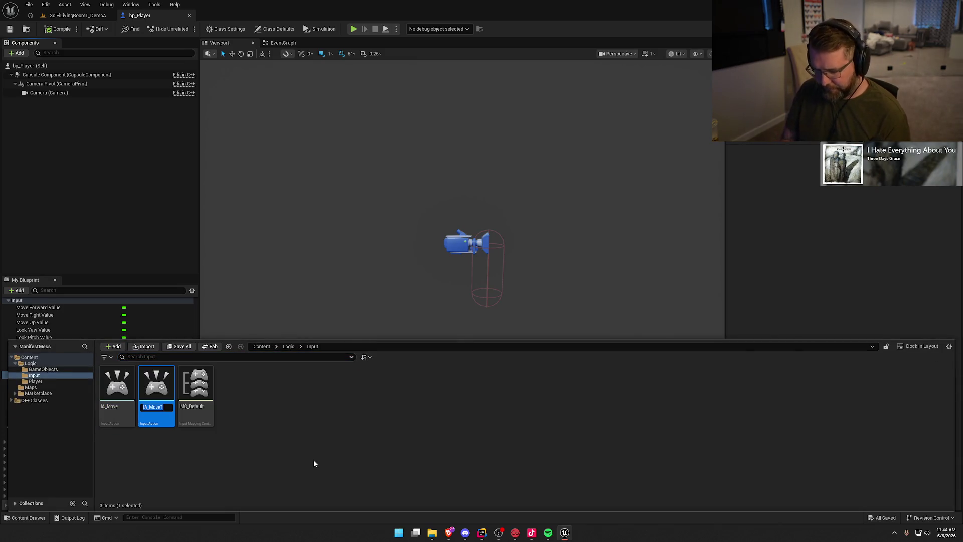
key("Right")
key("BackSpace")
type("Up")
key("Return")
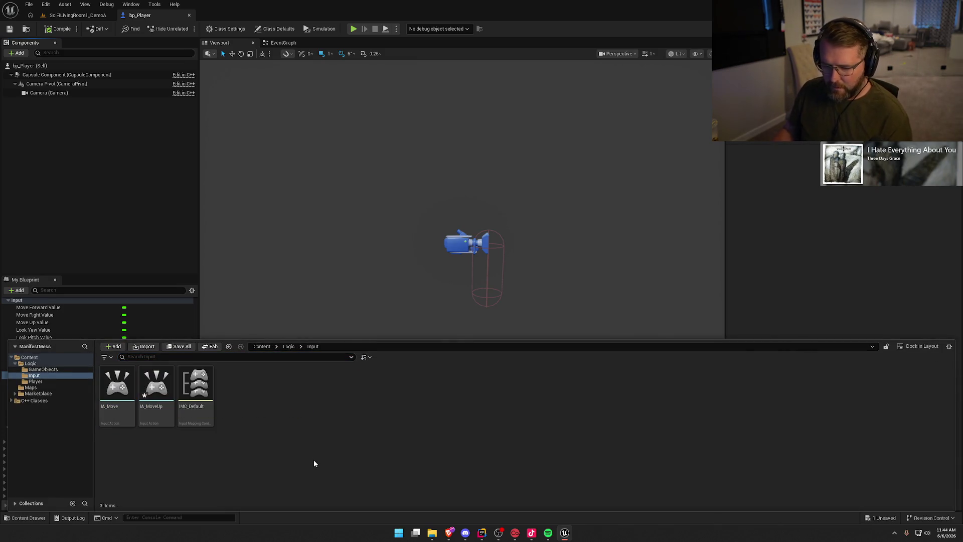
- Set IA_MoveUp's value type to Axis1D (float), save it and close the editor
double_click(153, 385)
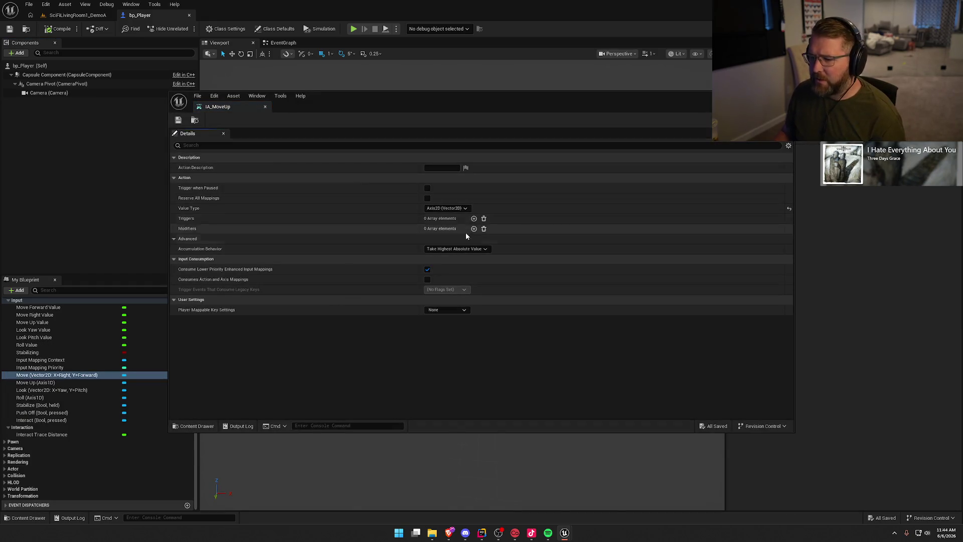
left_click(446, 208)
left_click(444, 219)
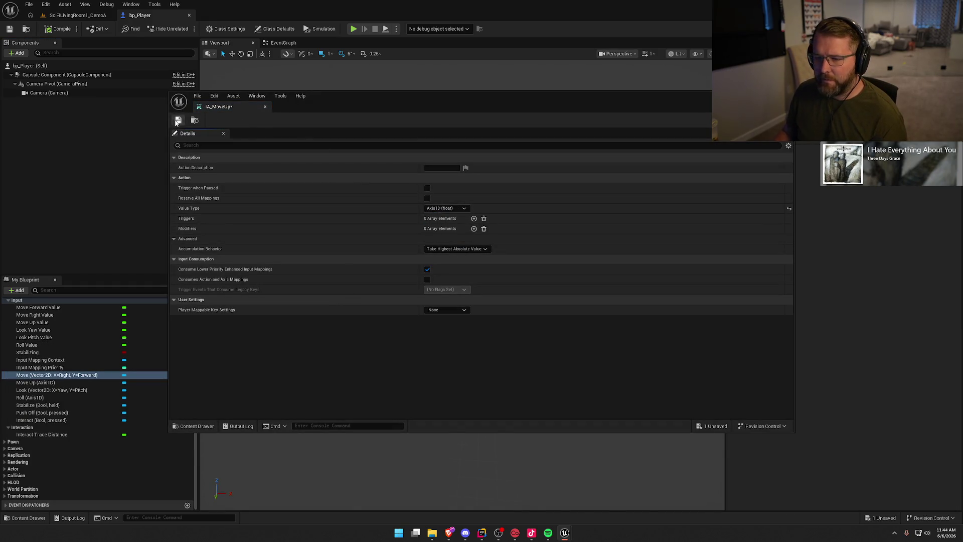
left_click(265, 108)
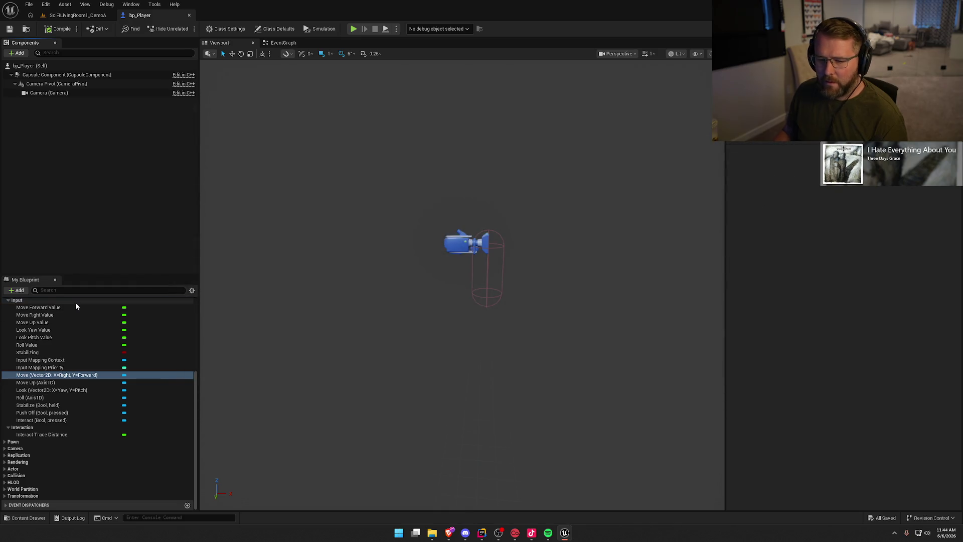
left_click(39, 391)
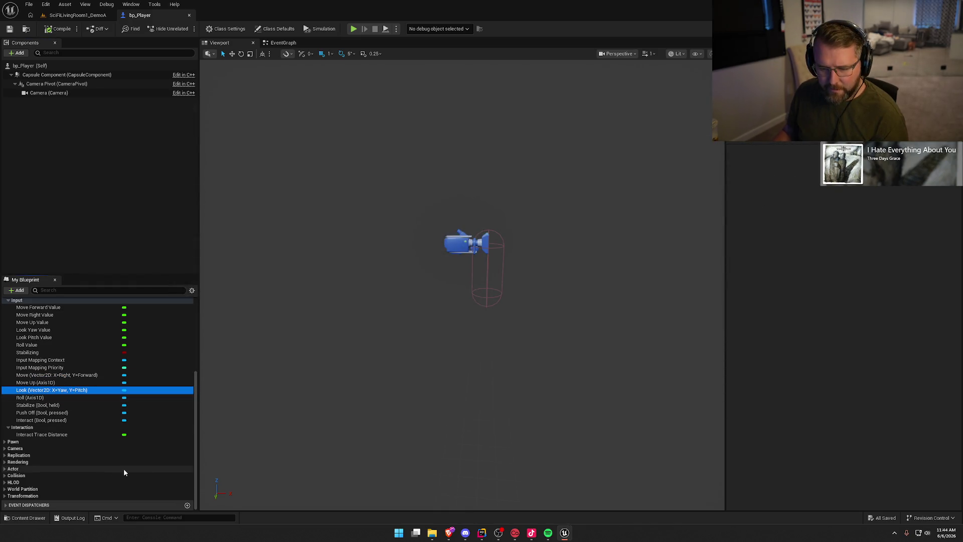
key("alt+Tab")
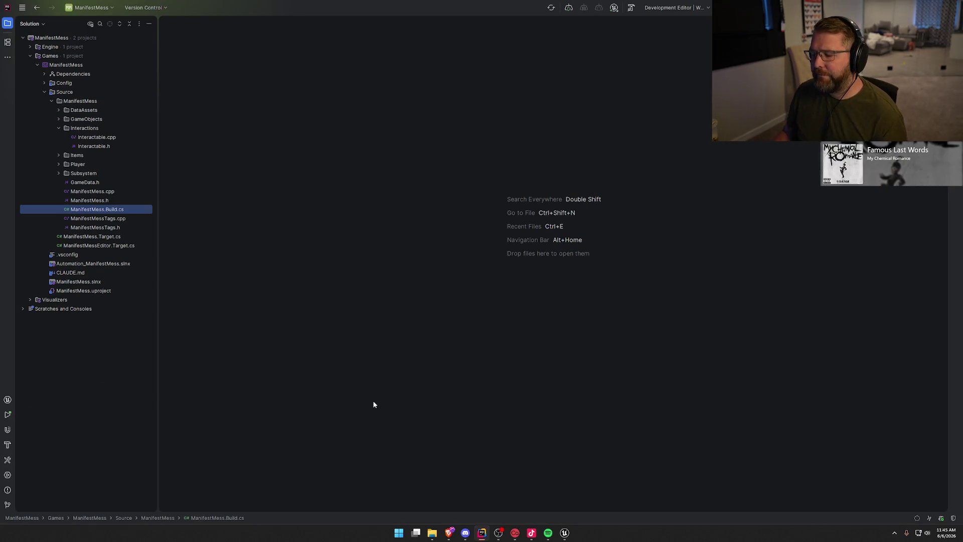
key("alt+Tab")
key("ctrl+space")
left_click(117, 384)
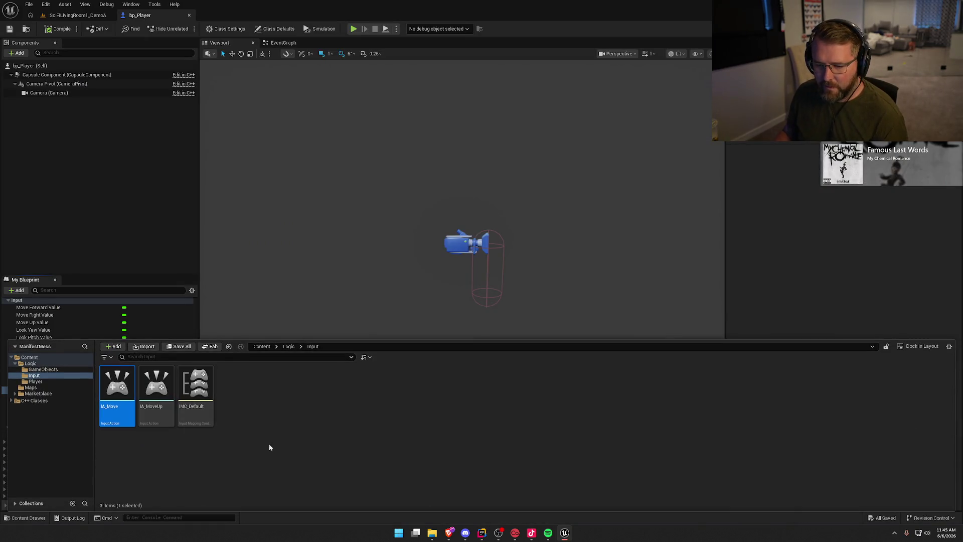
- Duplicate IA_Move as IA_Look and review its settings
key("ctrl+d")
type("IA_Look")
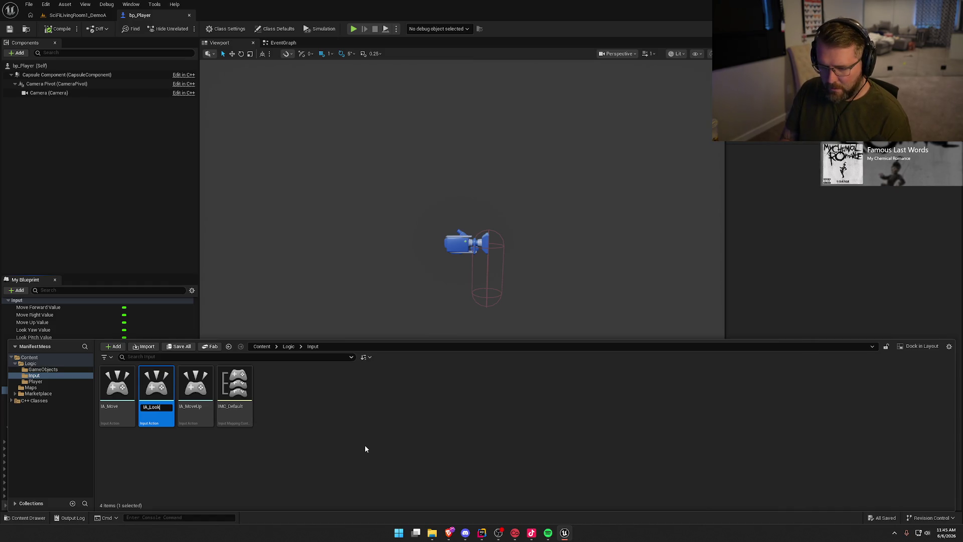
key("Return")
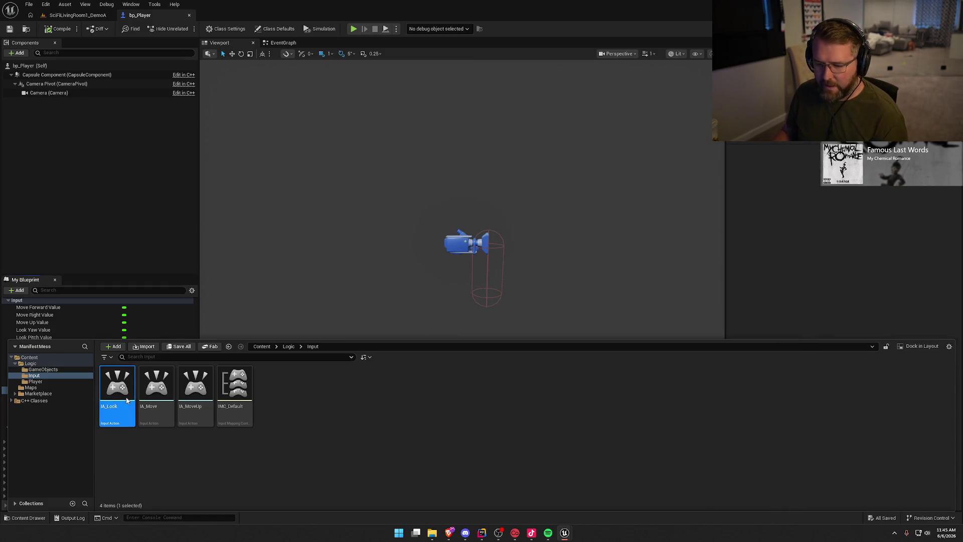
double_click(125, 399)
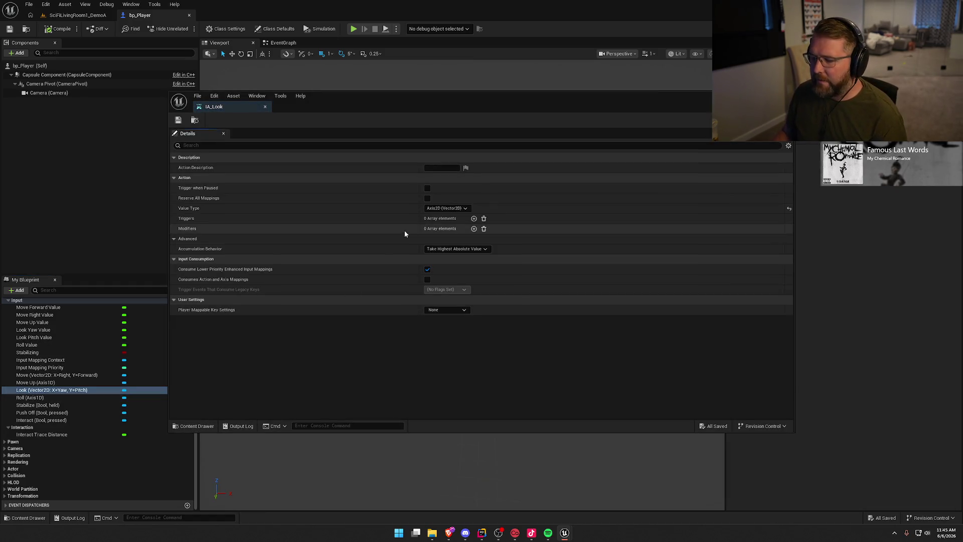
left_click(264, 106)
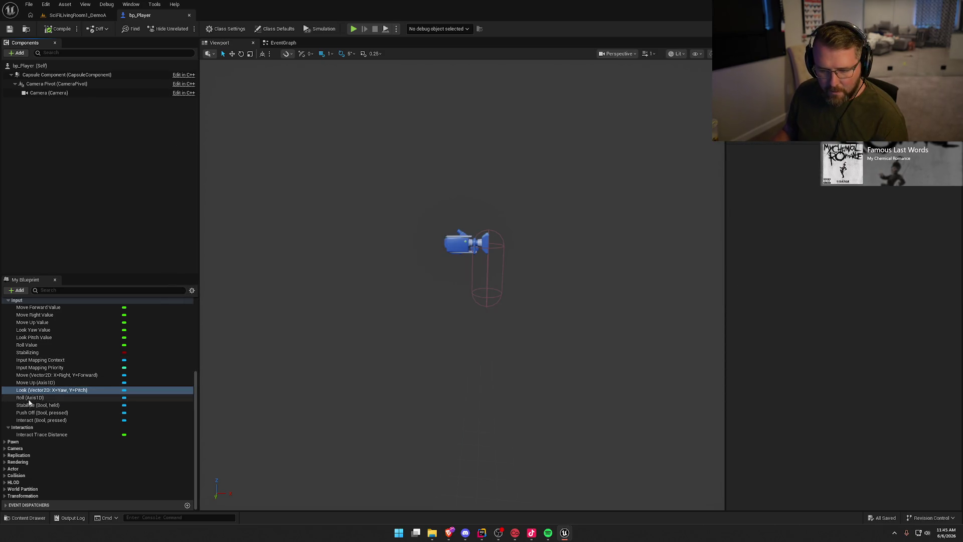
- Duplicate IA_MoveUp as IA_Roll and check bp_Player's Stabilize variable type
left_click(25, 517)
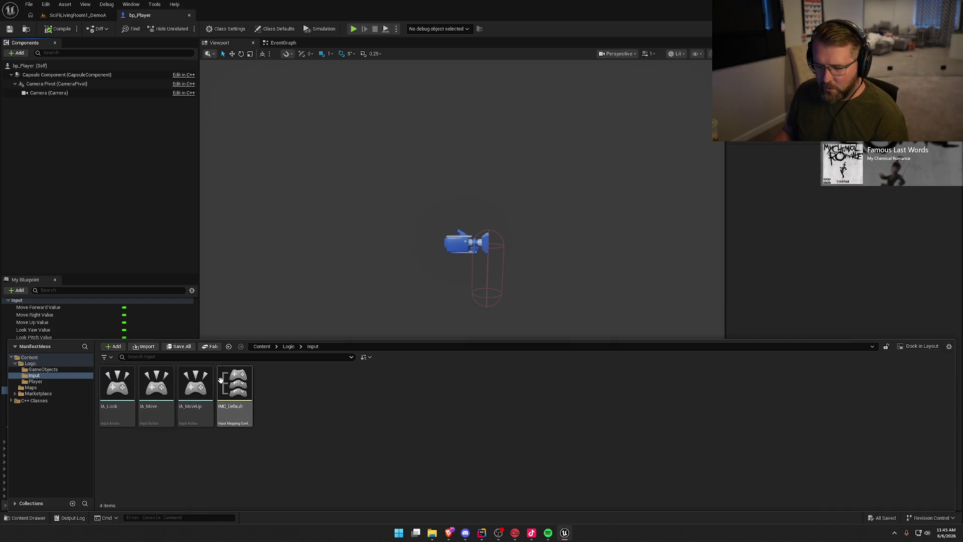
left_click(193, 396)
key("ctrl+d")
type("IA_Roll")
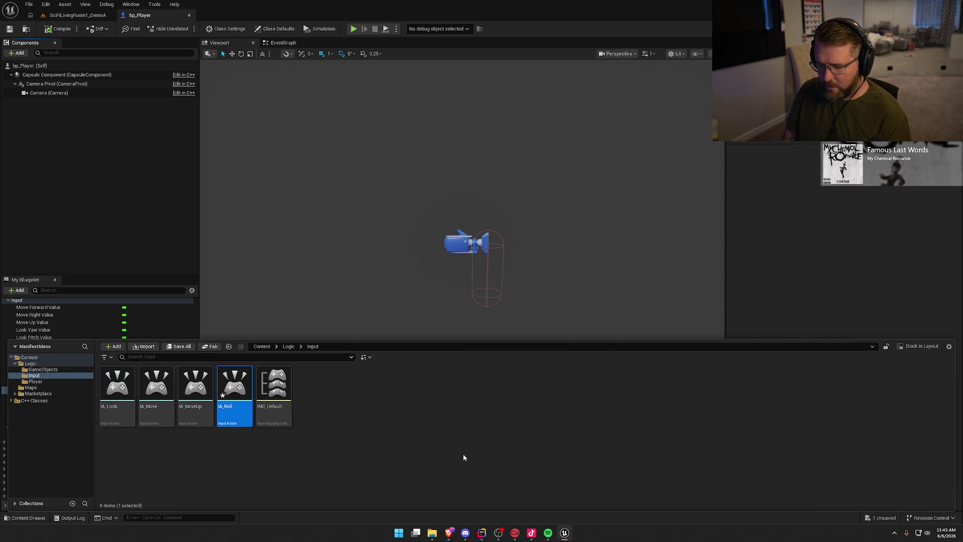
left_click(463, 457)
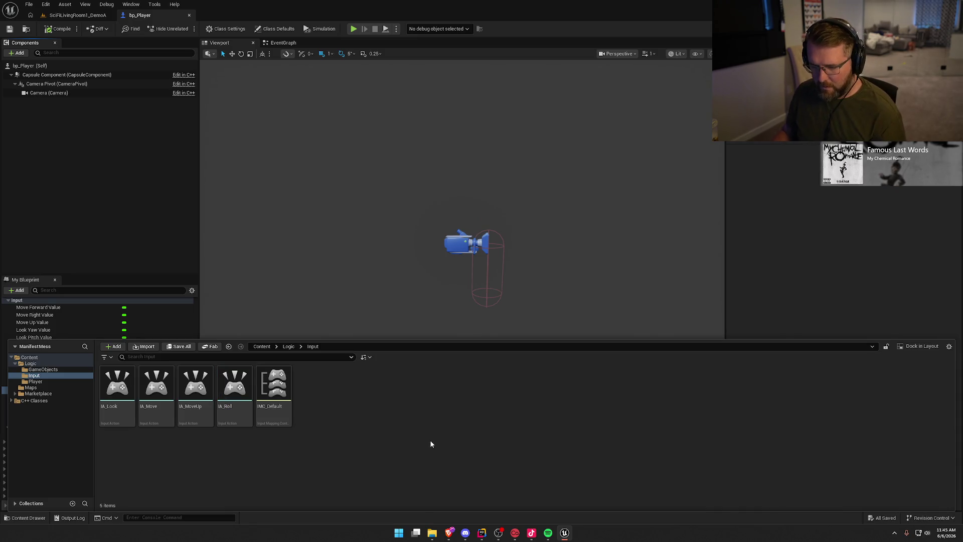
left_click(114, 272)
left_click(35, 405)
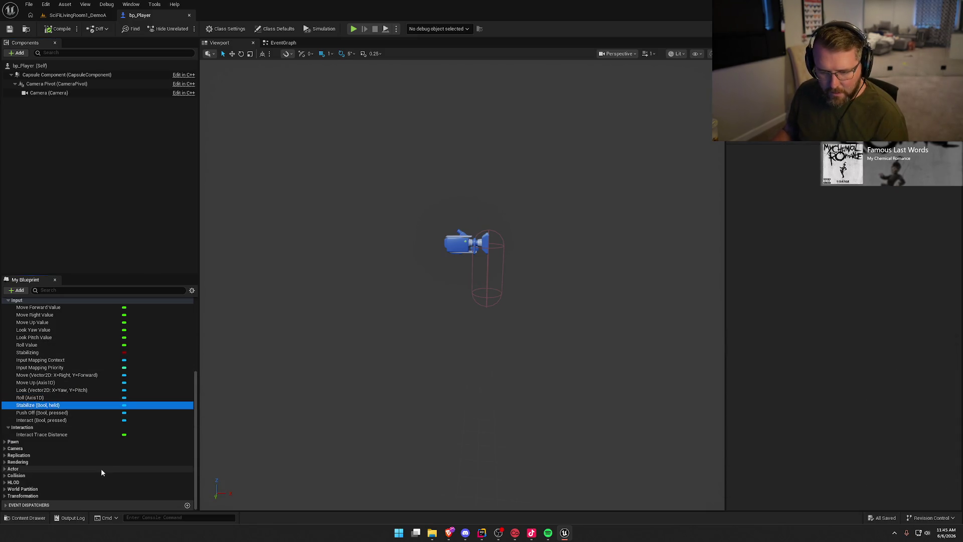
- Duplicate IA_Roll as IA_Stablize
key("ctrl+space")
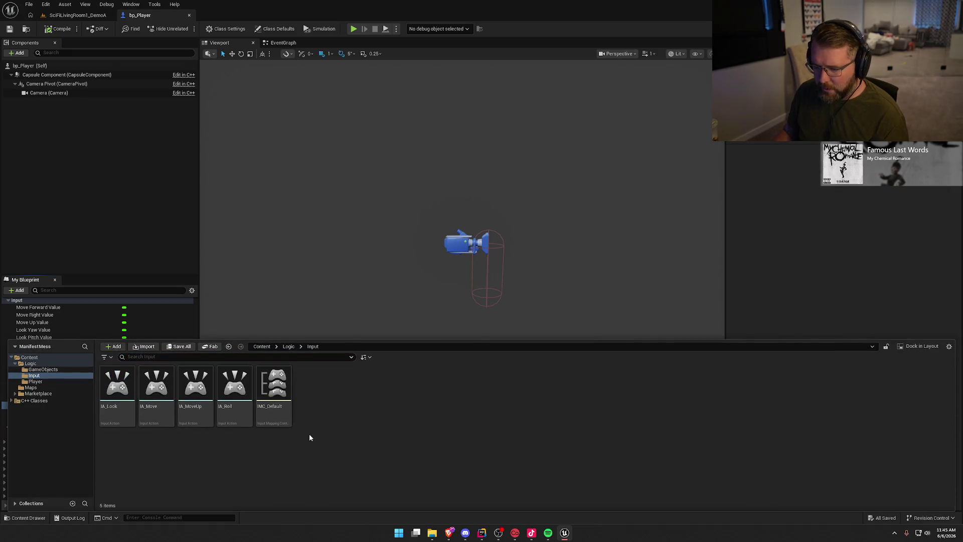
left_click(236, 397)
key("ctrl+d")
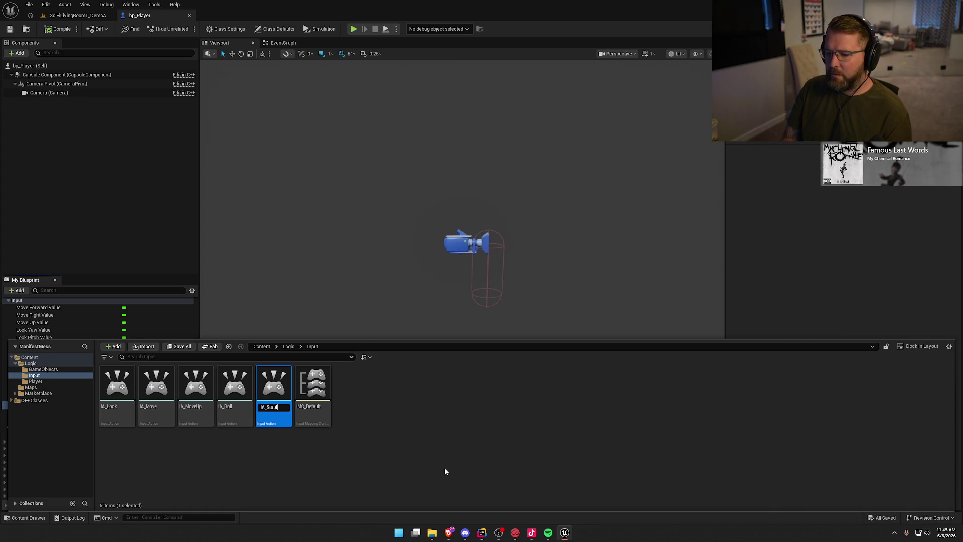
key("Return")
- Set IA_Stablize's value type to Digital (bool) and close its editor
left_click(444, 468)
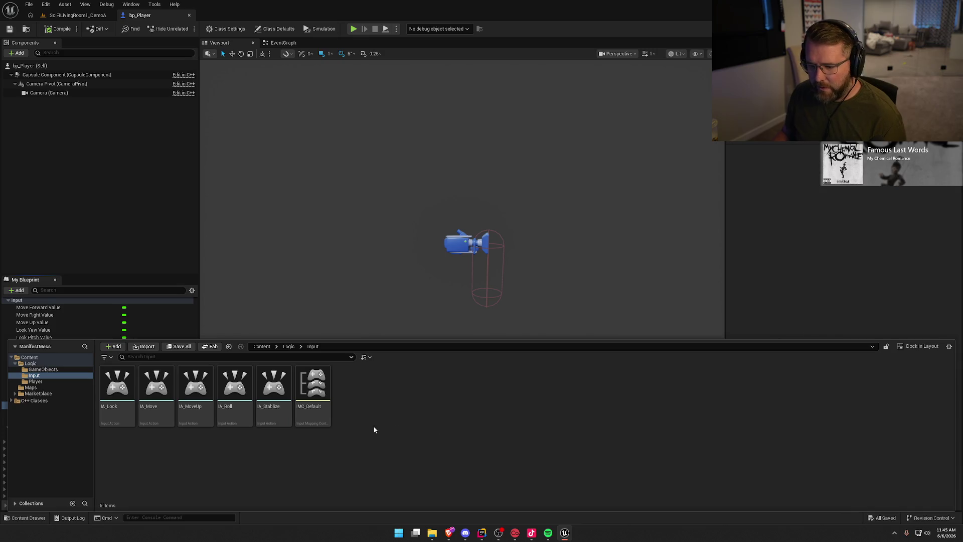
left_click(257, 383)
double_click(254, 382)
left_click(446, 207)
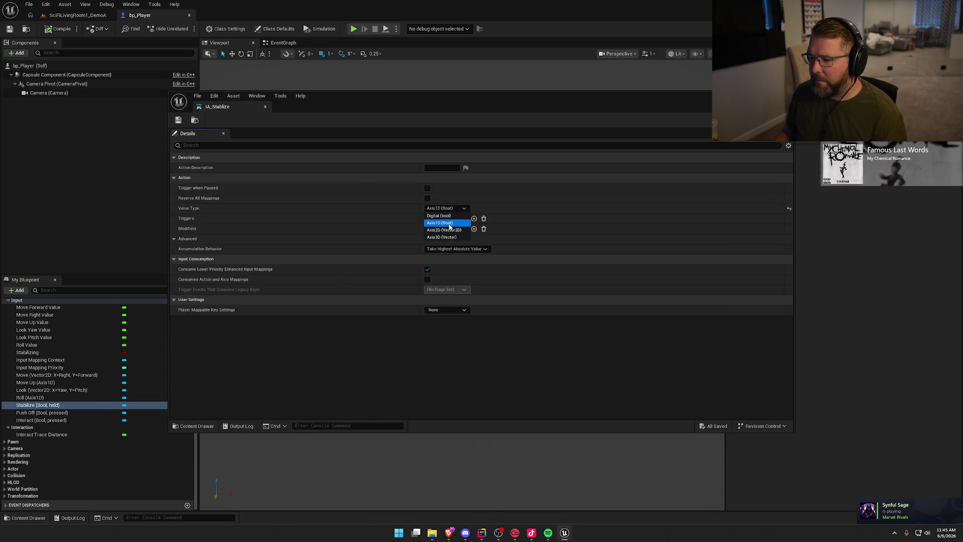
left_click(435, 217)
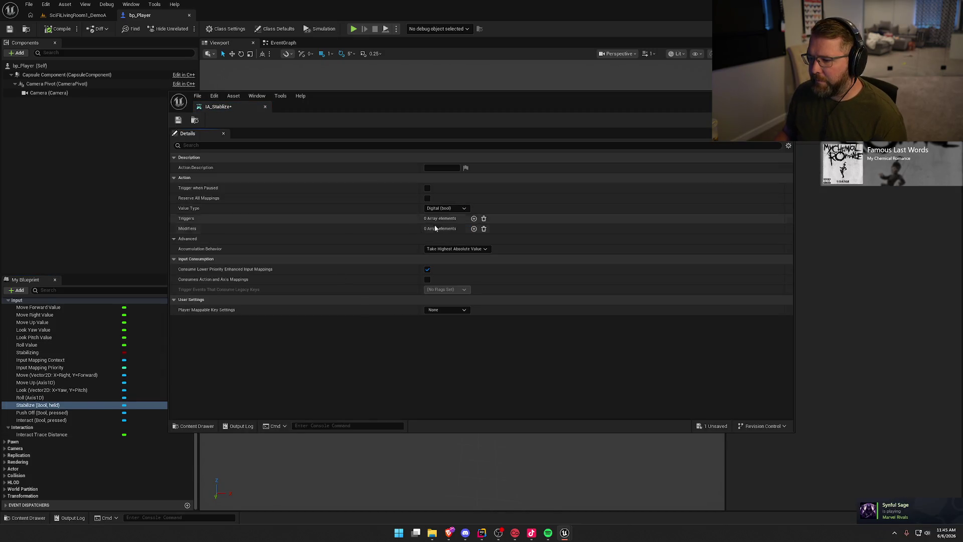
left_click(265, 107)
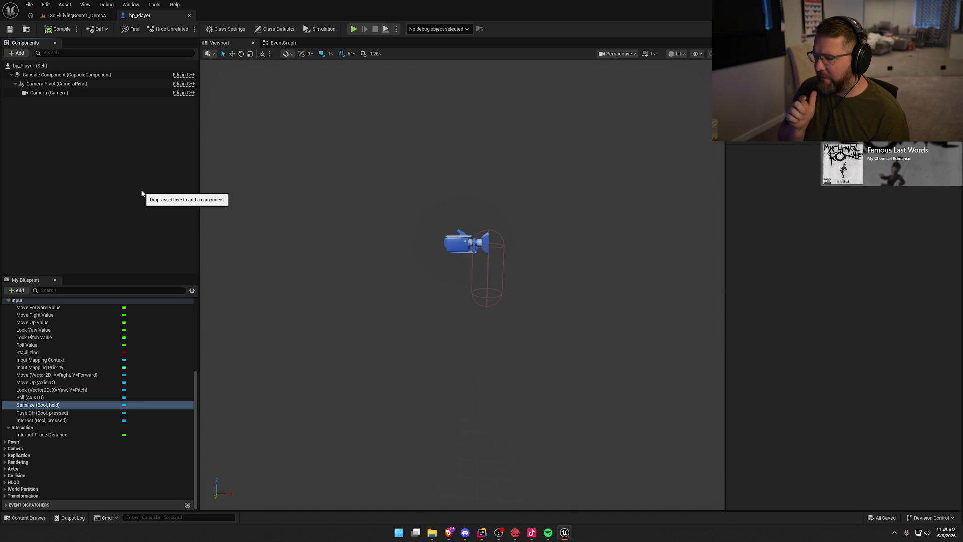
- Duplicate the IA_Stablize input action and name the copy IA_Pushoff
left_click(50, 412)
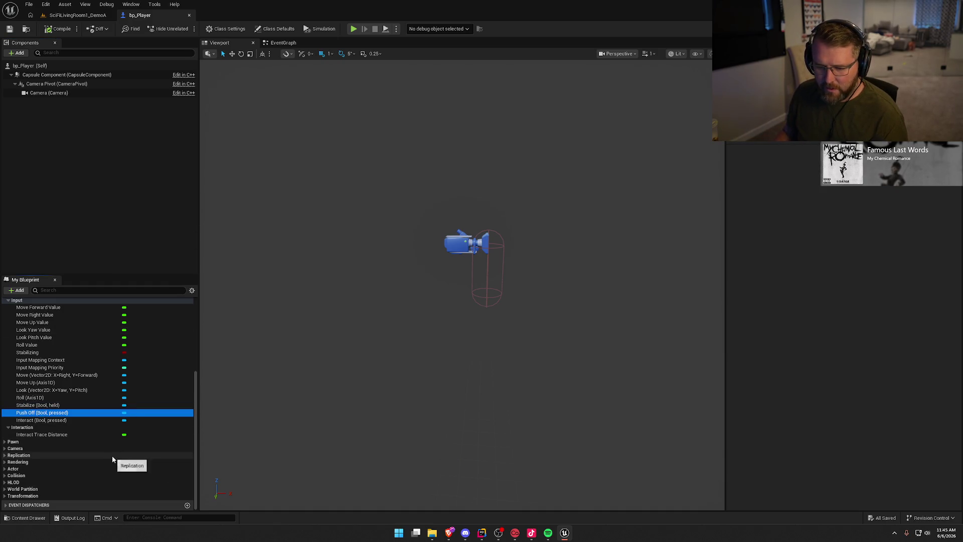
key("ctrl+space")
left_click(411, 454)
left_click(273, 392)
key("ctrl+d")
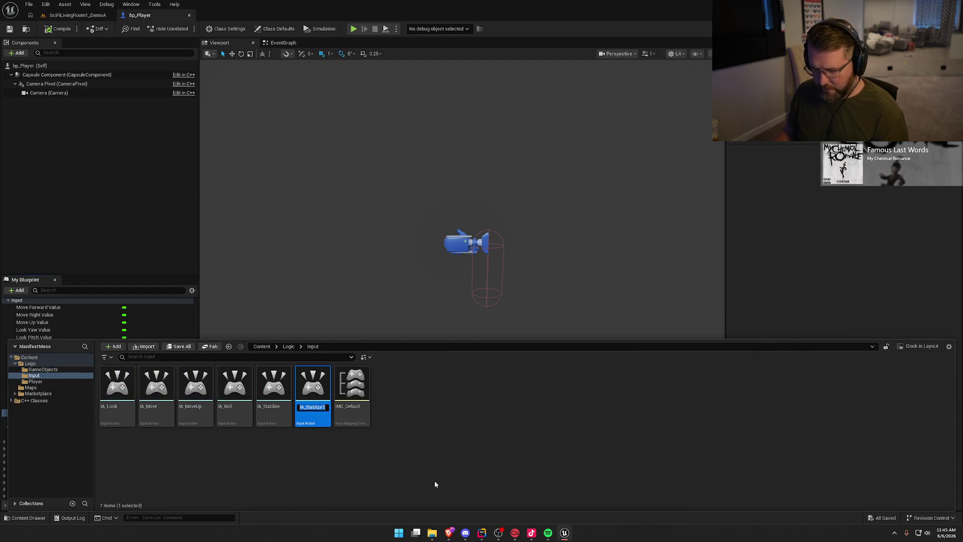
type("IA_Pushof")
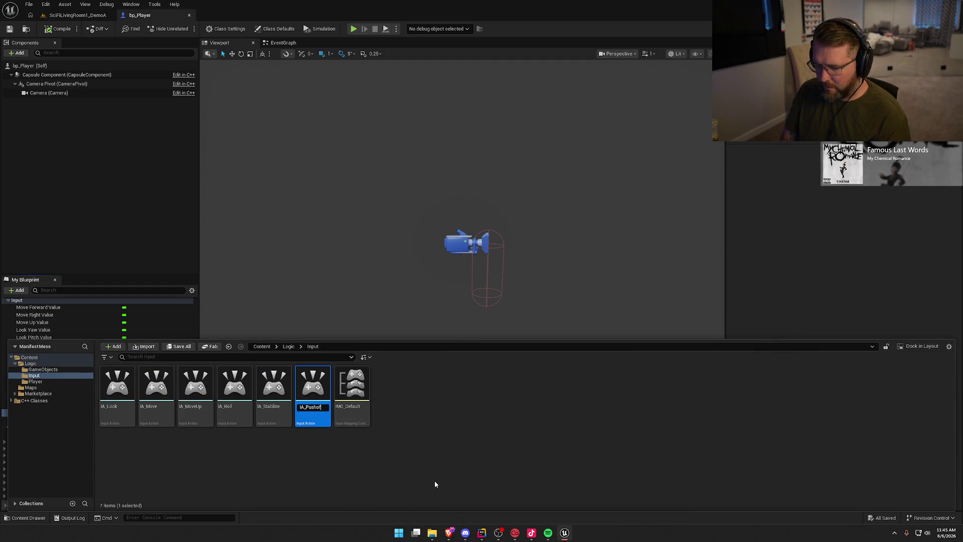
key("Return")
left_click(159, 217)
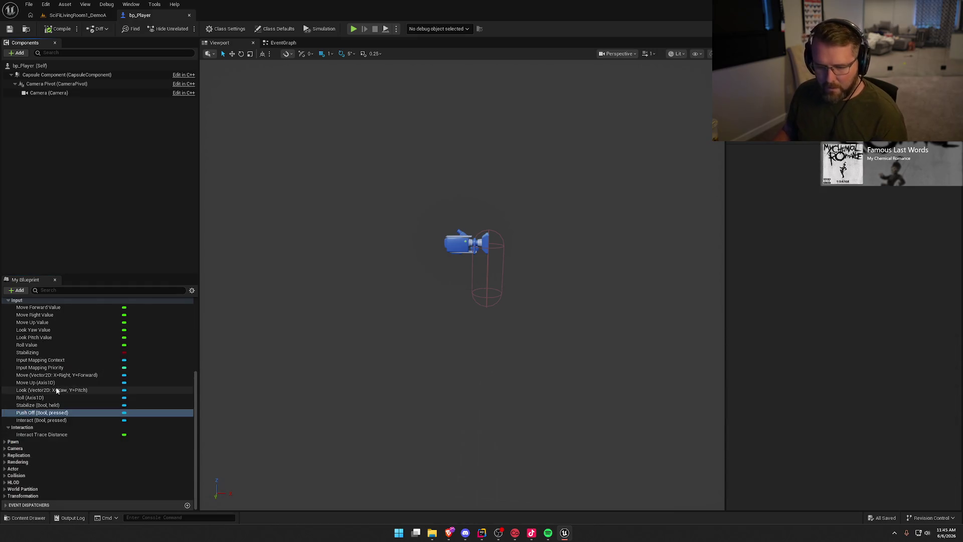
- Duplicate IA_Pushoff as IA_Interact and save it
key("ctrl+space")
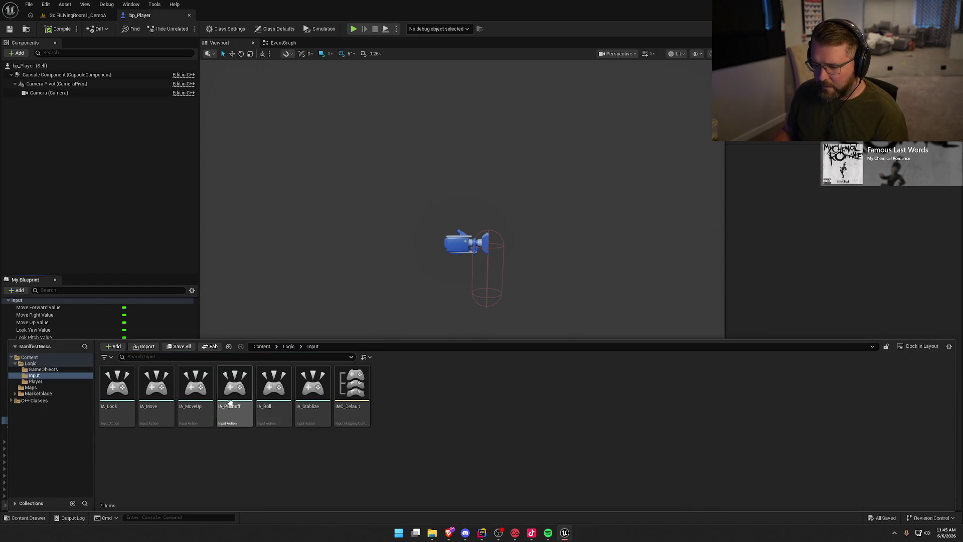
left_click(246, 399)
key("ctrl+d")
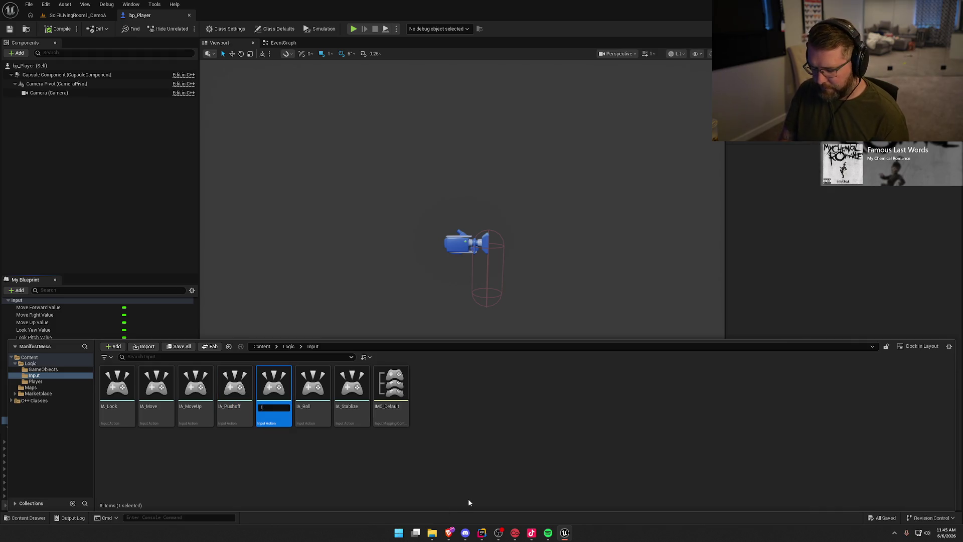
type("IA_Interact")
key("Return")
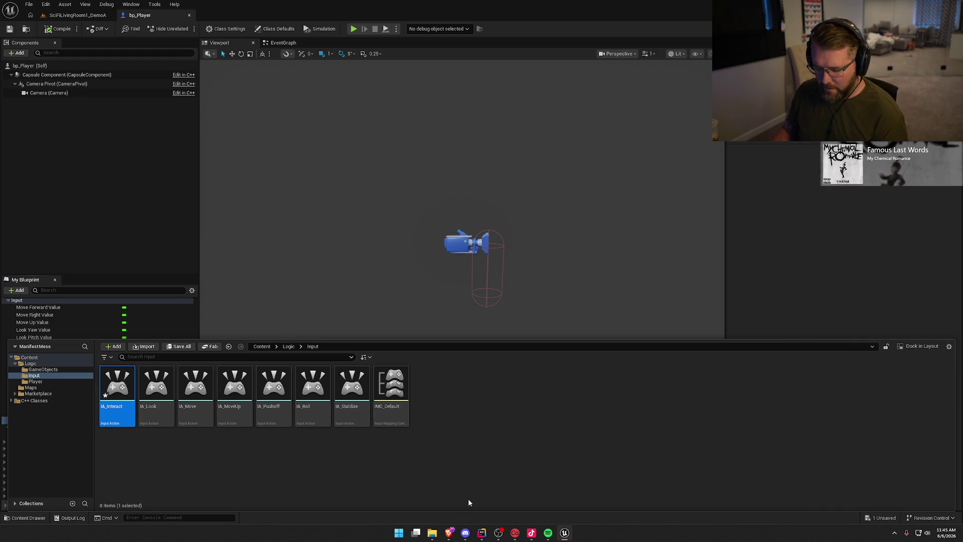
key("ctrl+s")
left_click(527, 467)
- Duplicate IA_Interact as IA_Scanner and save all unsaved assets
left_click(117, 386)
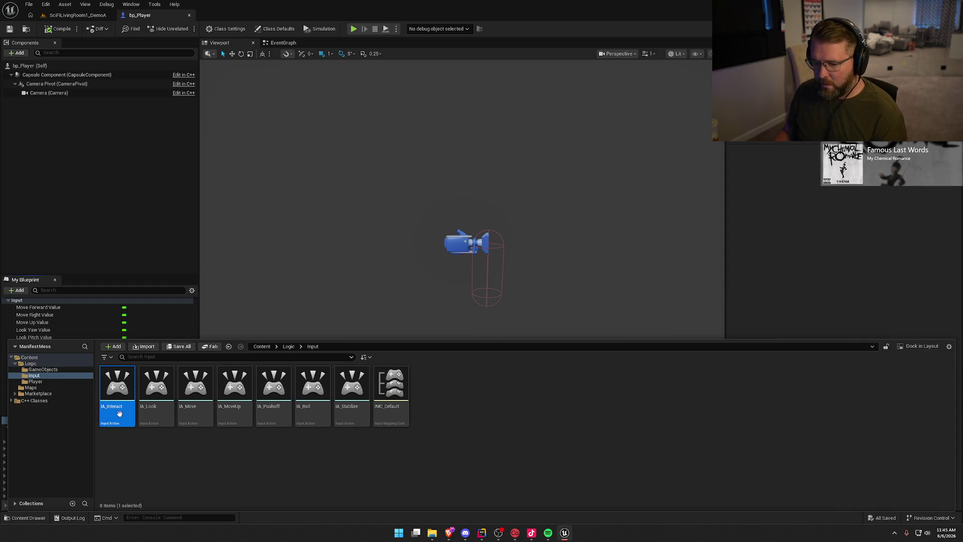
key("ctrl+d")
type("IA_Scanner")
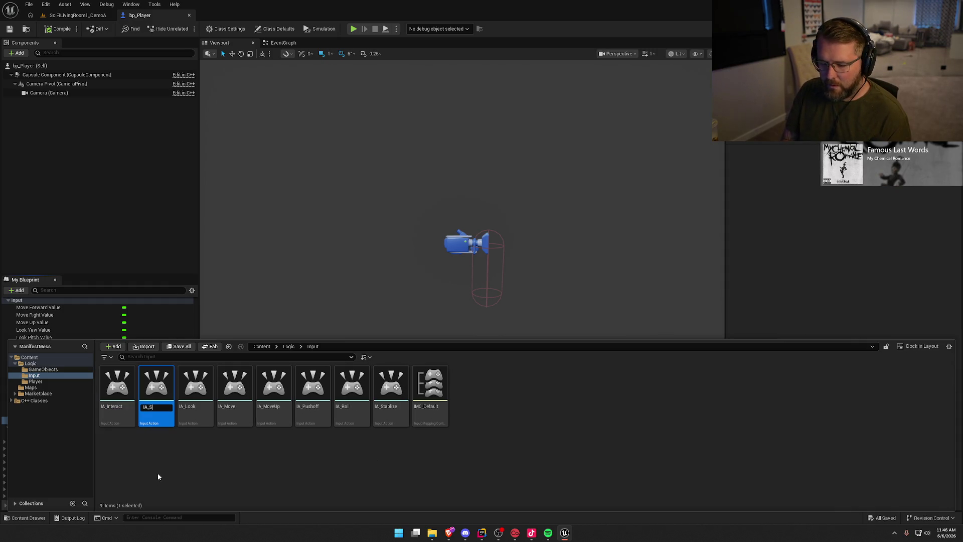
key("Return")
key("ctrl+s")
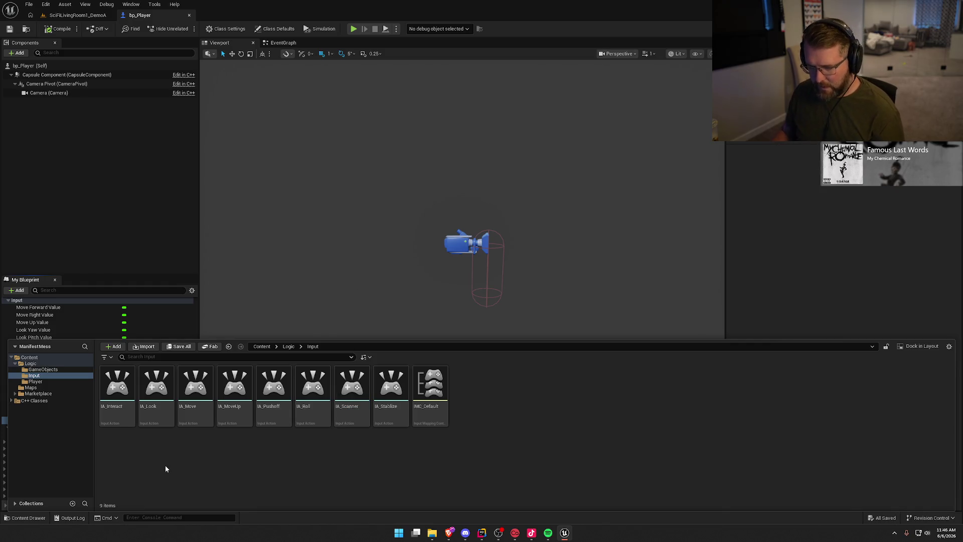
key("ctrl+space")
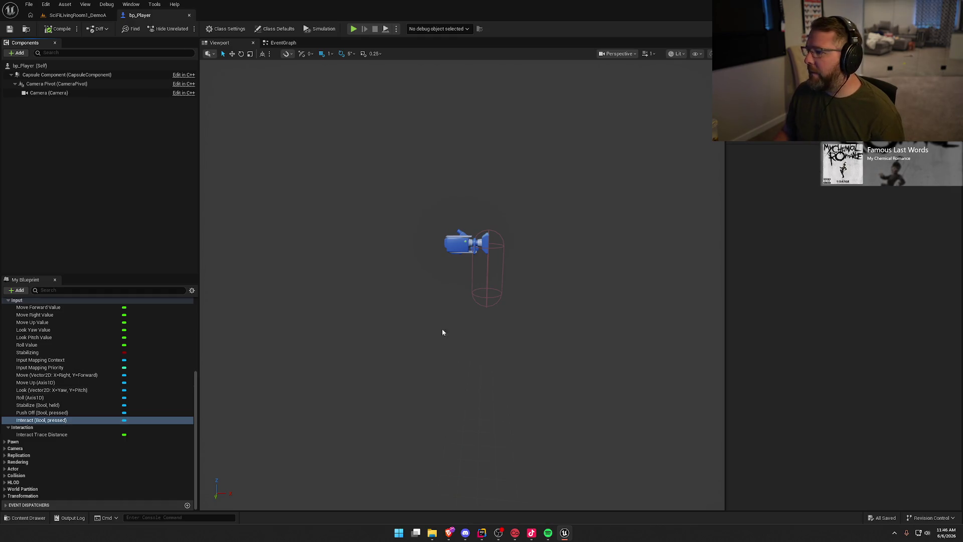
- Set the Move, Move Up and Look variables' default values to their matching input actions
left_click(47, 376)
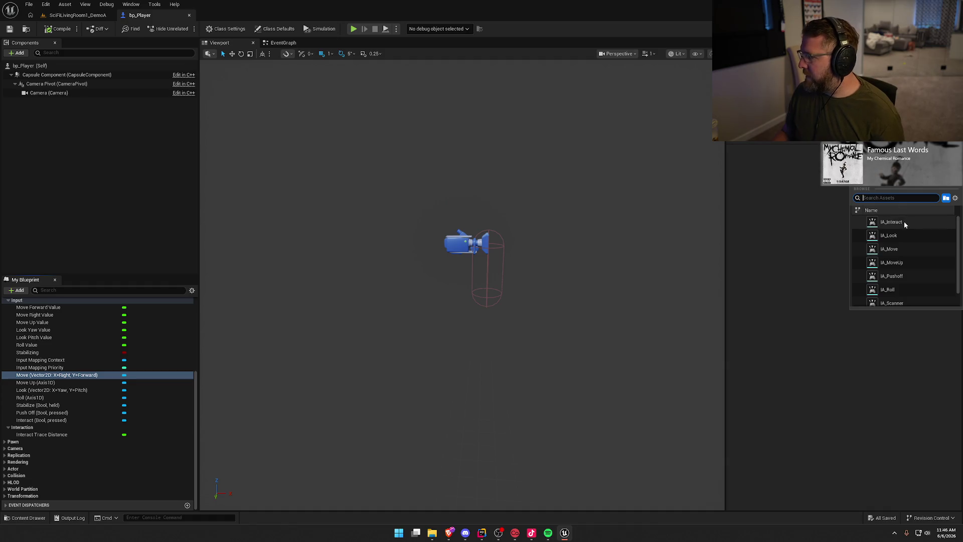
left_click(903, 250)
left_click(28, 383)
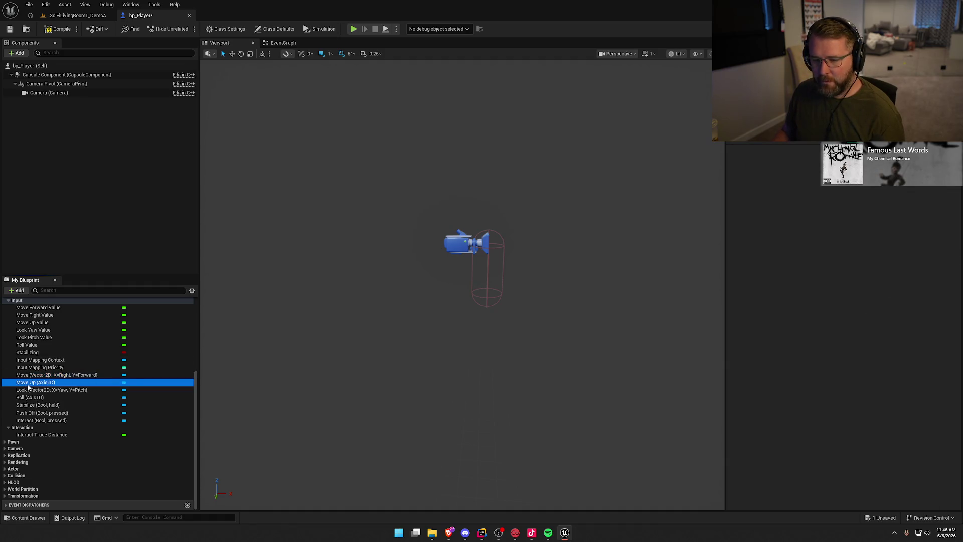
left_click(903, 250)
left_click(909, 263)
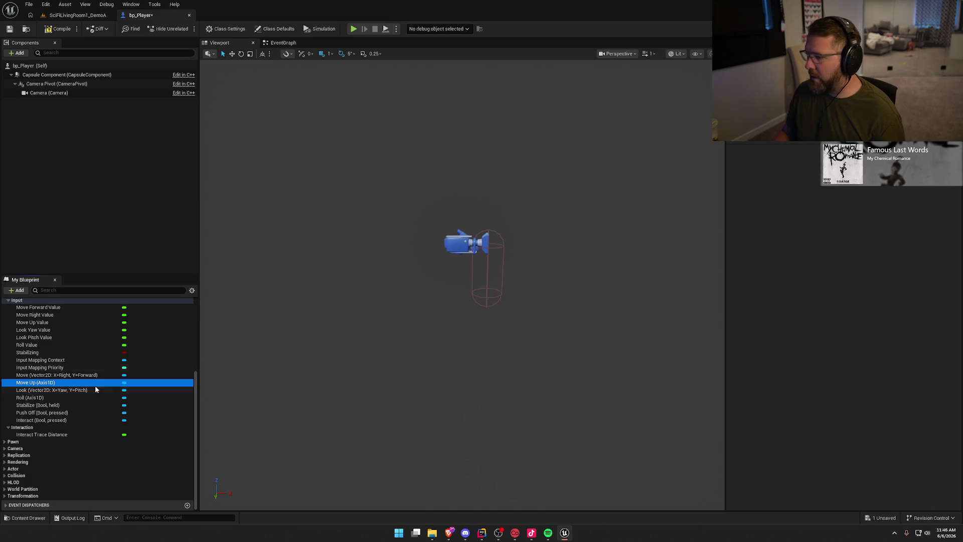
left_click(46, 390)
left_click(903, 211)
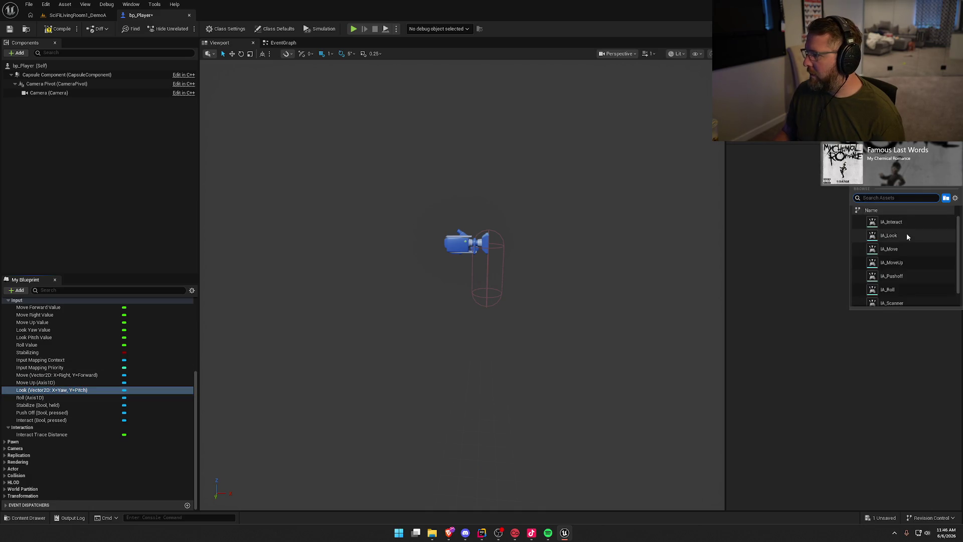
left_click(908, 232)
- Point Roll, Stabilize (IA_Stabilize) and Push Off at their input actions, then select Interact
left_click(55, 398)
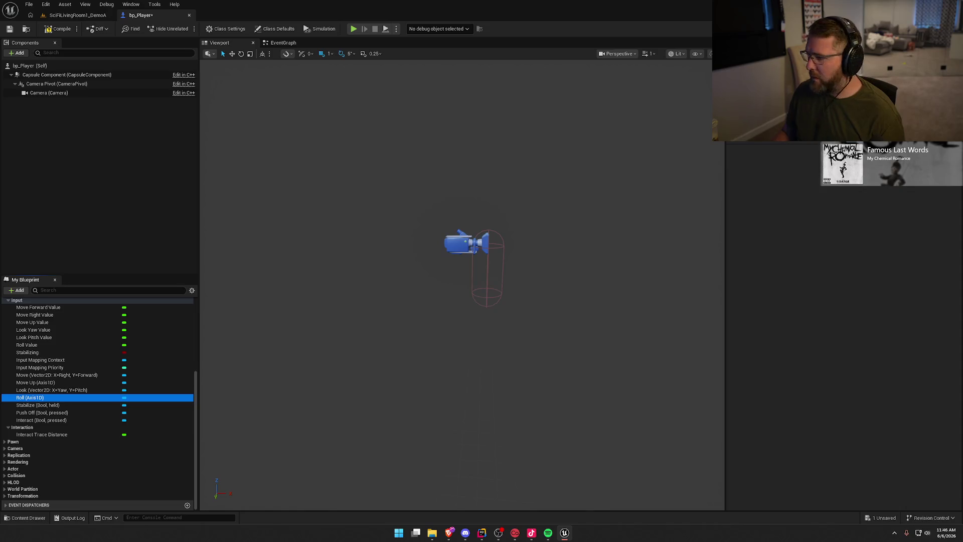
left_click(903, 181)
left_click(901, 284)
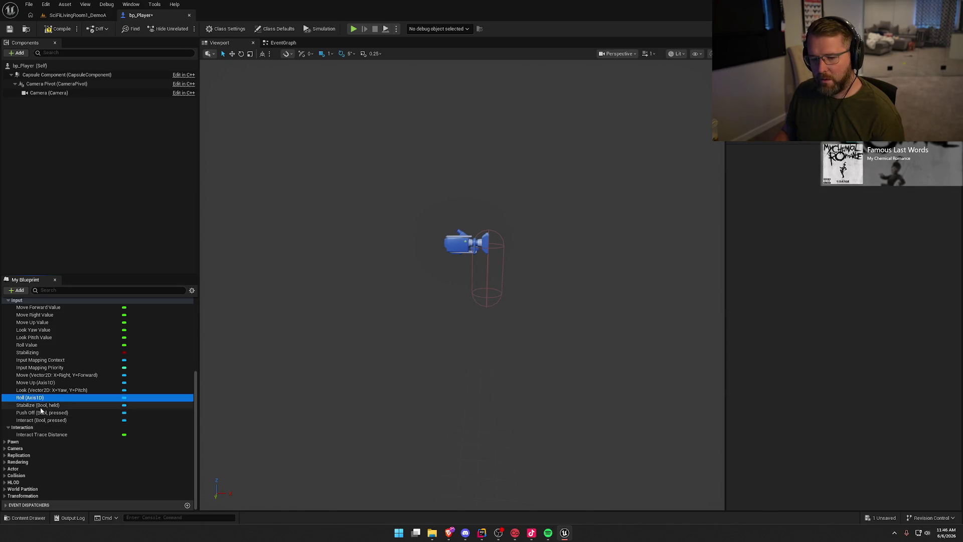
left_click(41, 406)
left_click(903, 196)
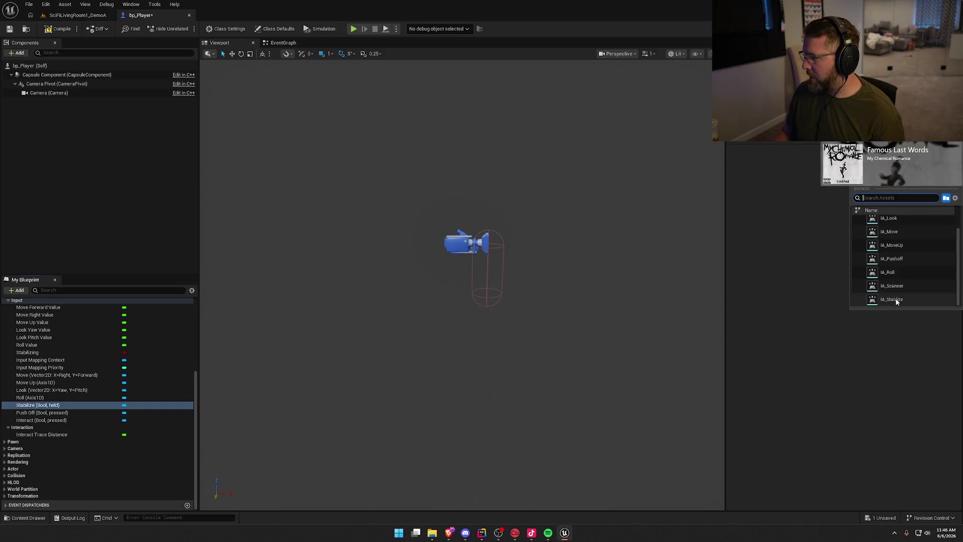
left_click(934, 300)
left_click(29, 414)
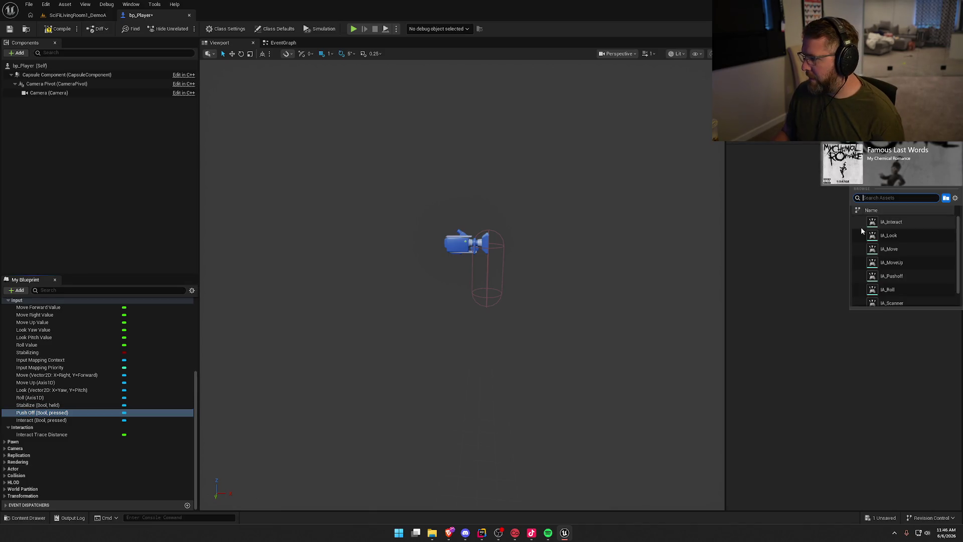
left_click(905, 282)
left_click(49, 421)
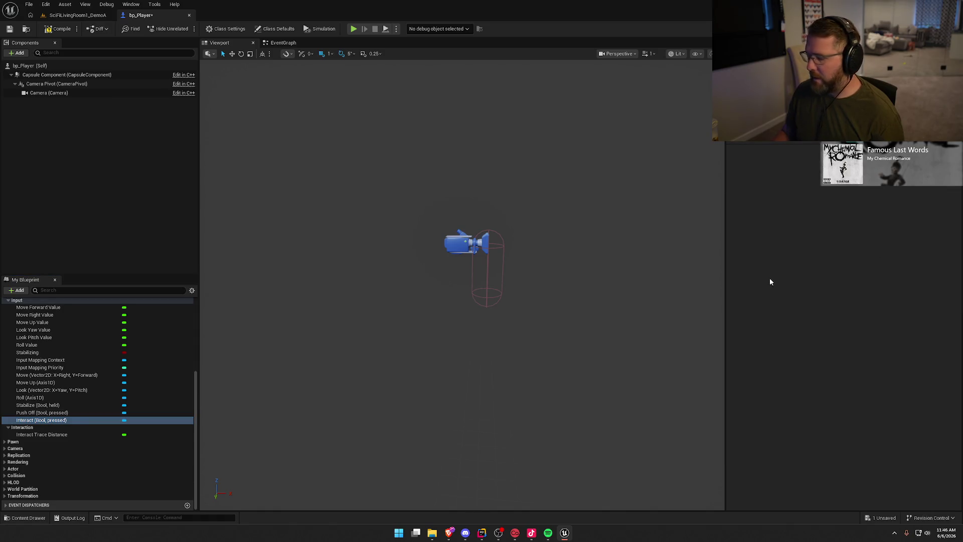
key("ctrl+space")
- Open IMC_Default, dock it among the main tabs, and add an IA_Interact mapping
double_click(430, 391)
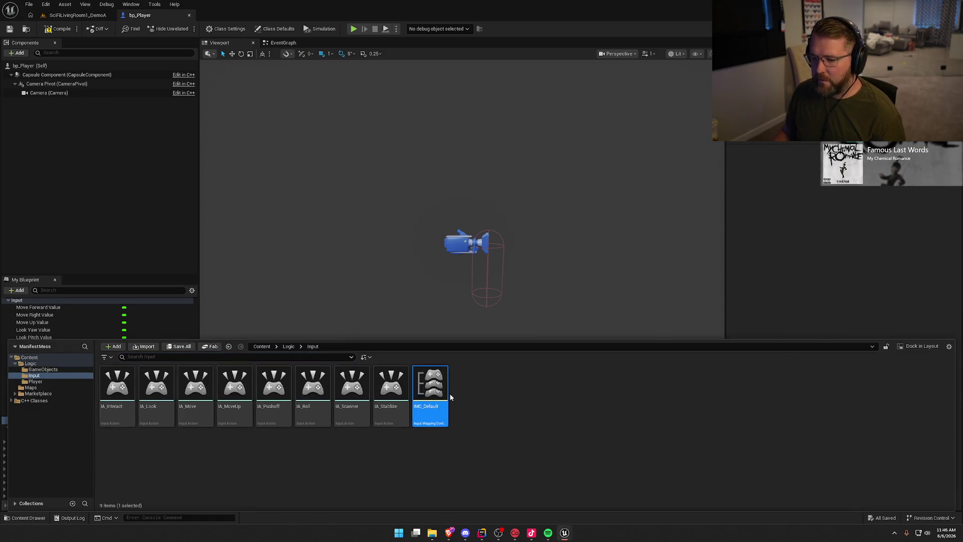
mouse_move(211, 107)
left_mouse_down()
mouse_move(202, 15)
mouse_move(169, 34)
left_mouse_up()
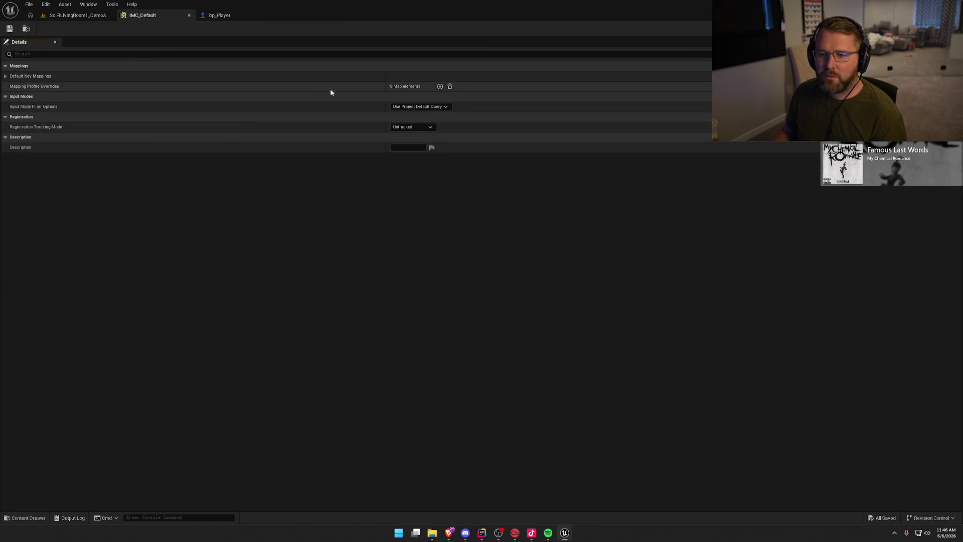
left_click(5, 76)
left_click(40, 87)
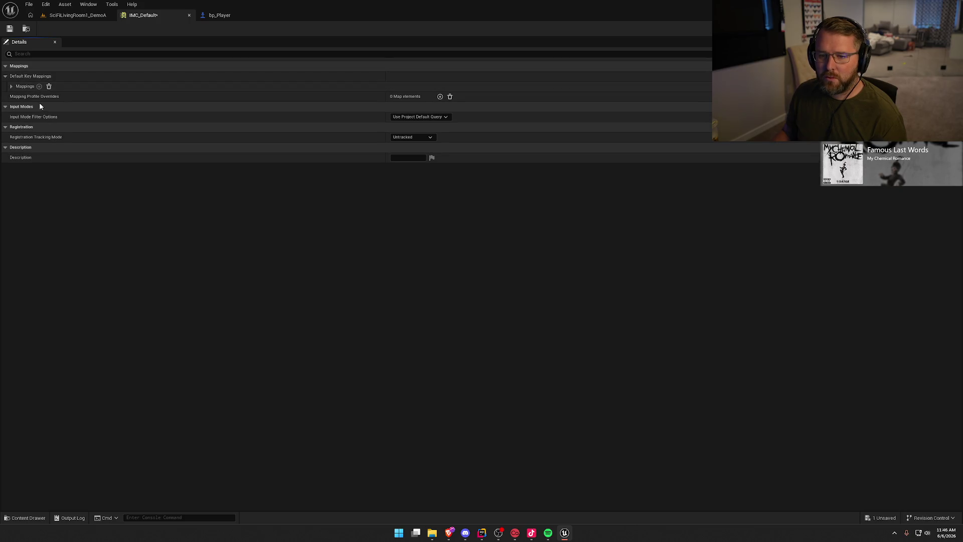
left_click(11, 86)
left_click(46, 95)
left_click(86, 188)
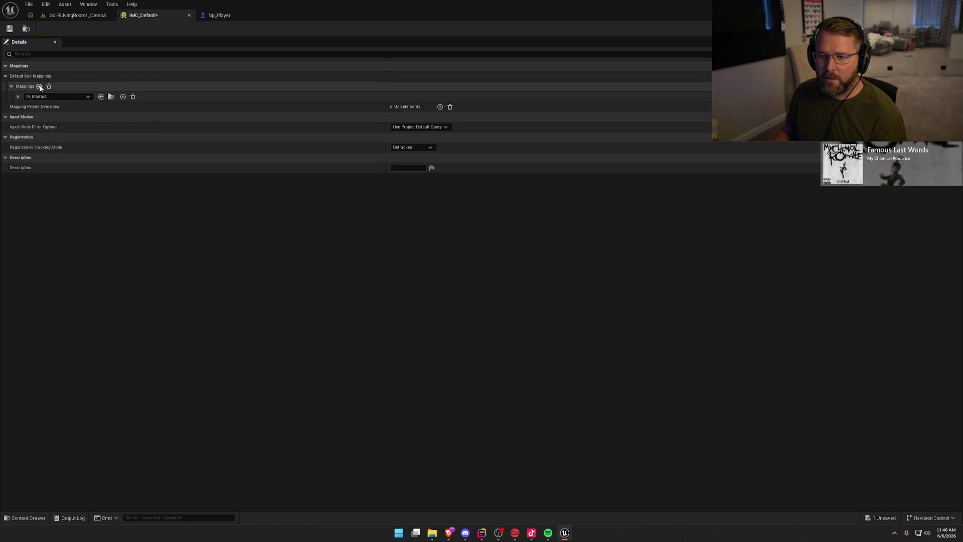
- Add a second mapping set to IA_Look
left_click(39, 87)
key("ctrl+space")
left_click(117, 391)
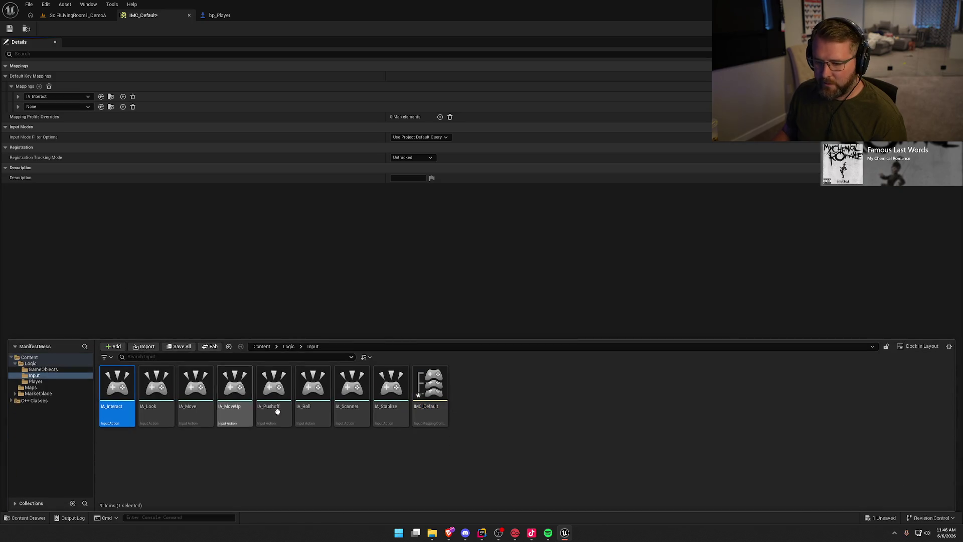
left_click(391, 403, "shift")
left_click(104, 128)
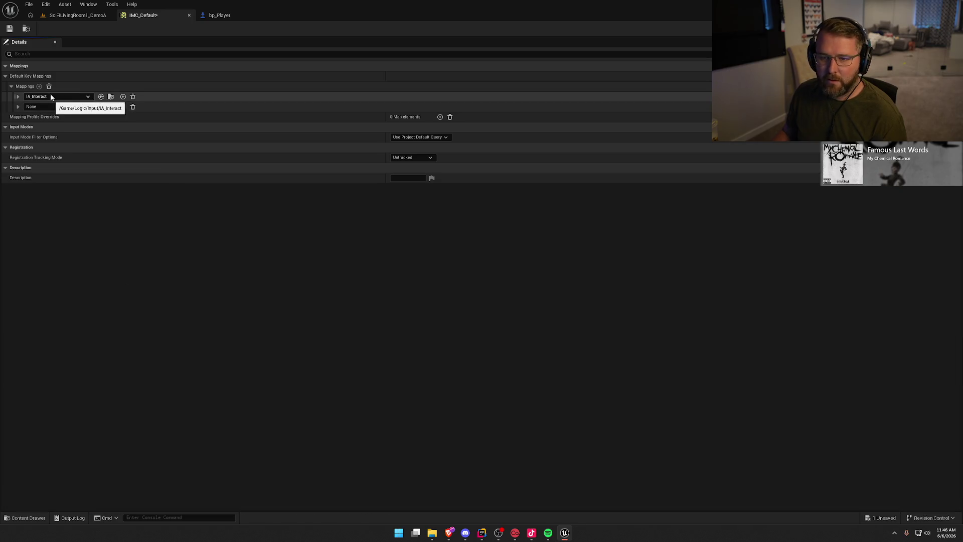
left_click(36, 106)
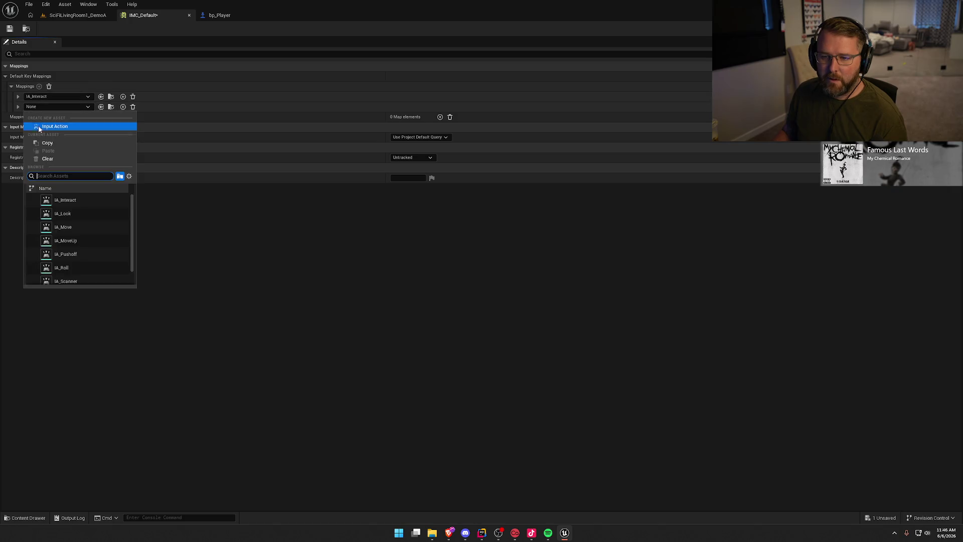
left_click(64, 215)
- Add mappings for IA_Move, IA_MoveUp and IA_Pushoff
left_click(39, 86)
left_click(56, 117)
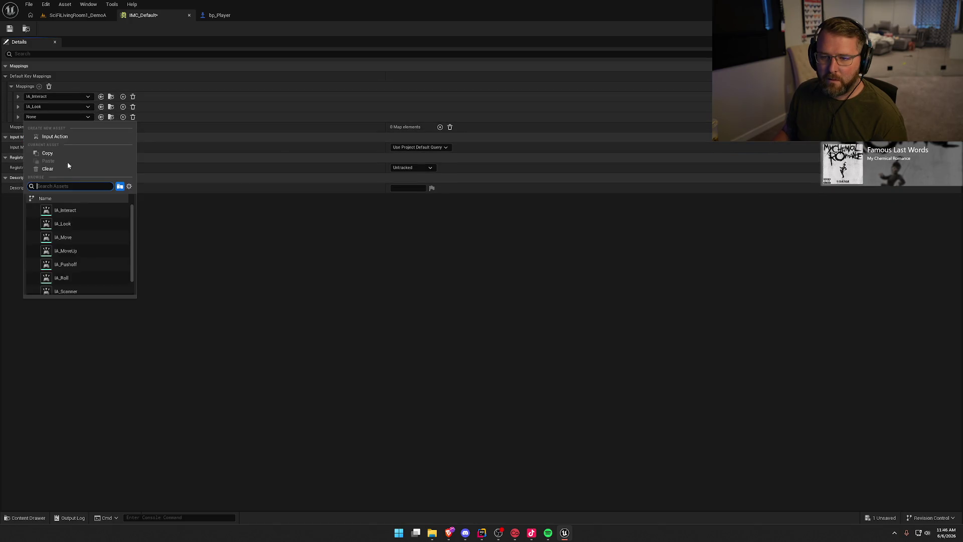
left_click(73, 240)
left_click(39, 86)
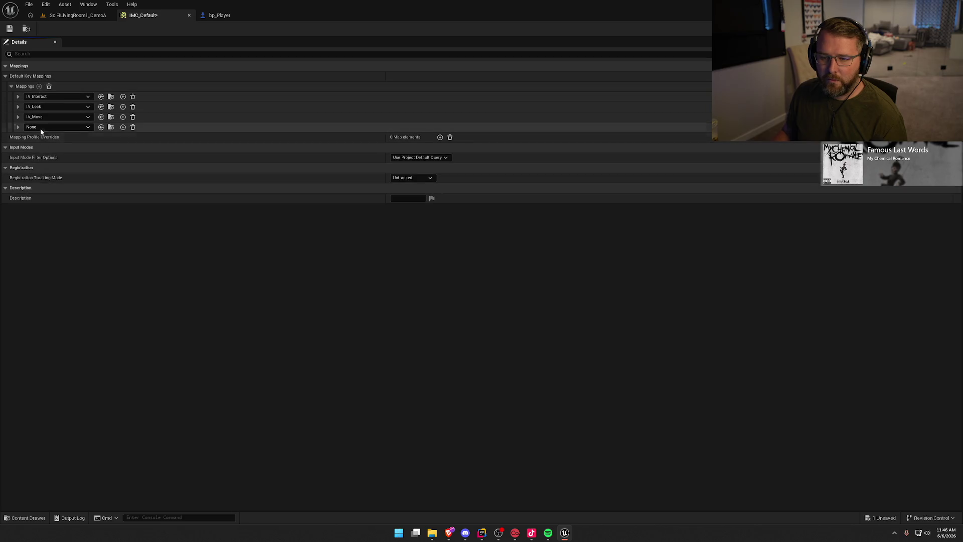
left_click(51, 127)
left_click(65, 261)
left_click(39, 86)
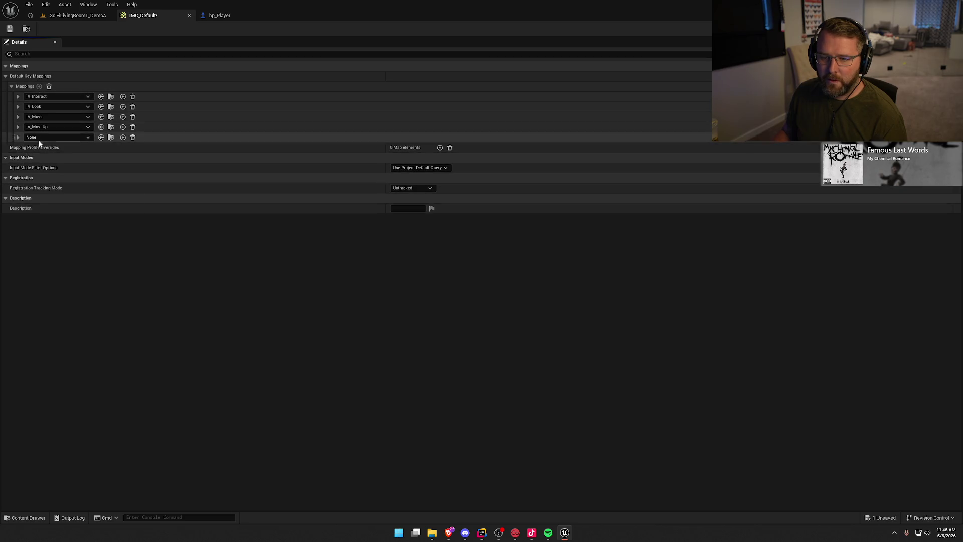
left_click(42, 137)
left_click(66, 284)
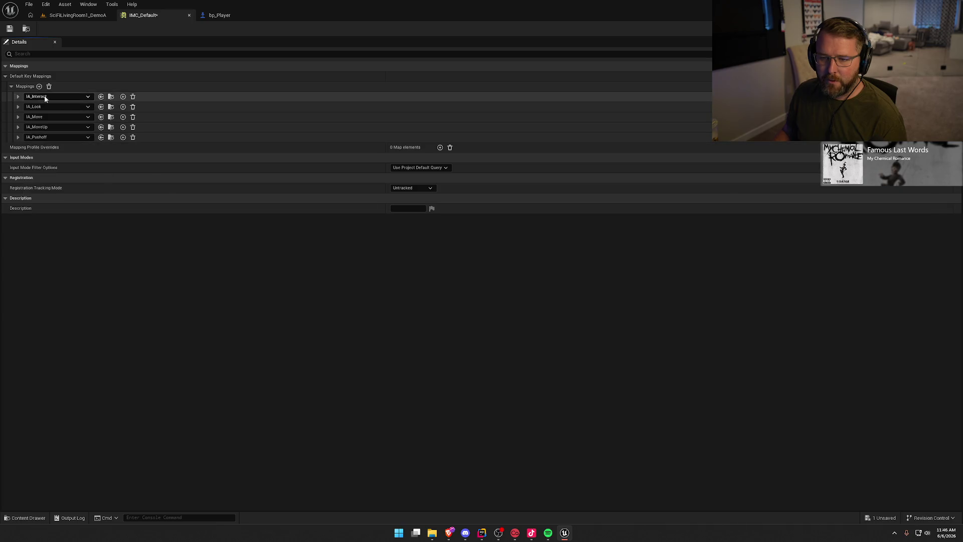
- Add mappings for IA_Roll, IA_Scanner and the stabilize action, then expand IA_Interact
left_click(40, 87)
left_click(37, 146)
left_click(71, 308)
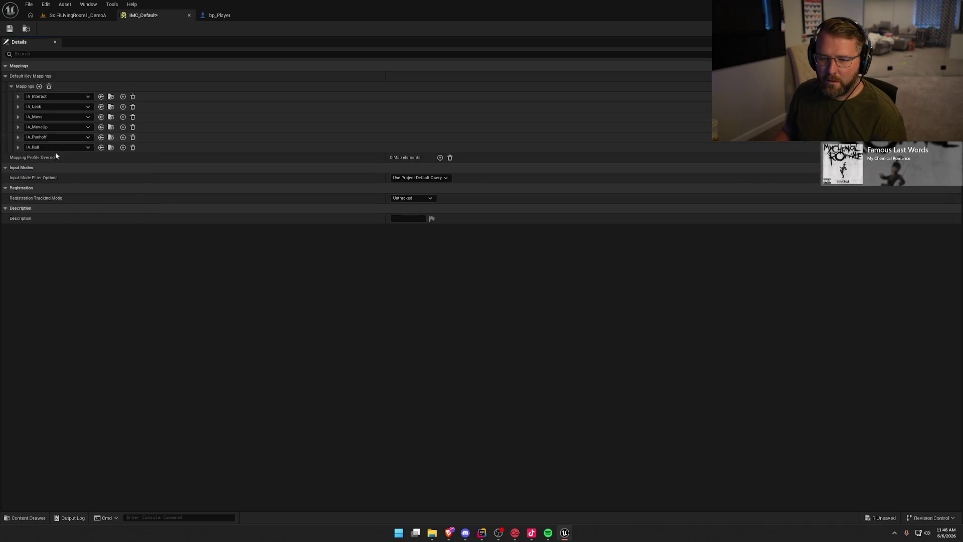
left_click(39, 86)
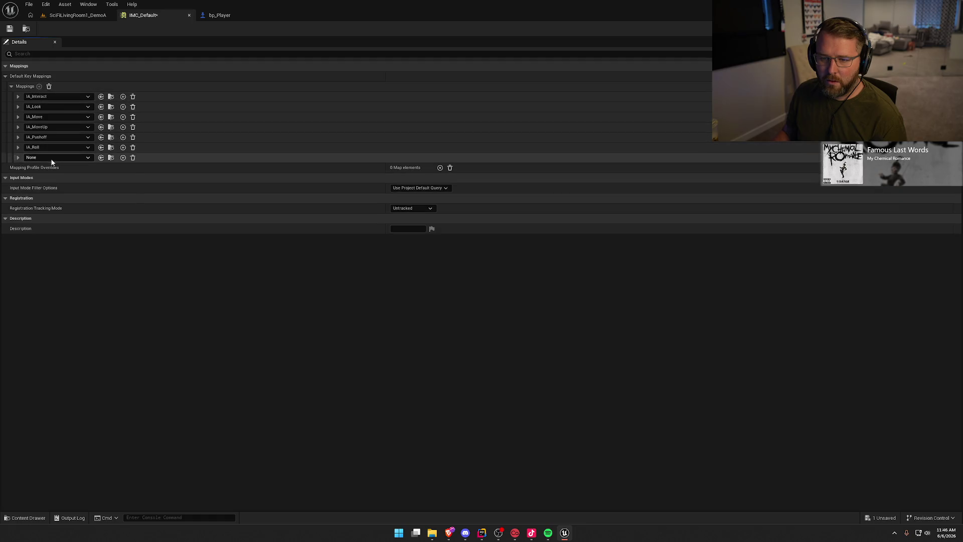
left_click(50, 157)
scroll(69, 288, "down", 1)
left_click(74, 320)
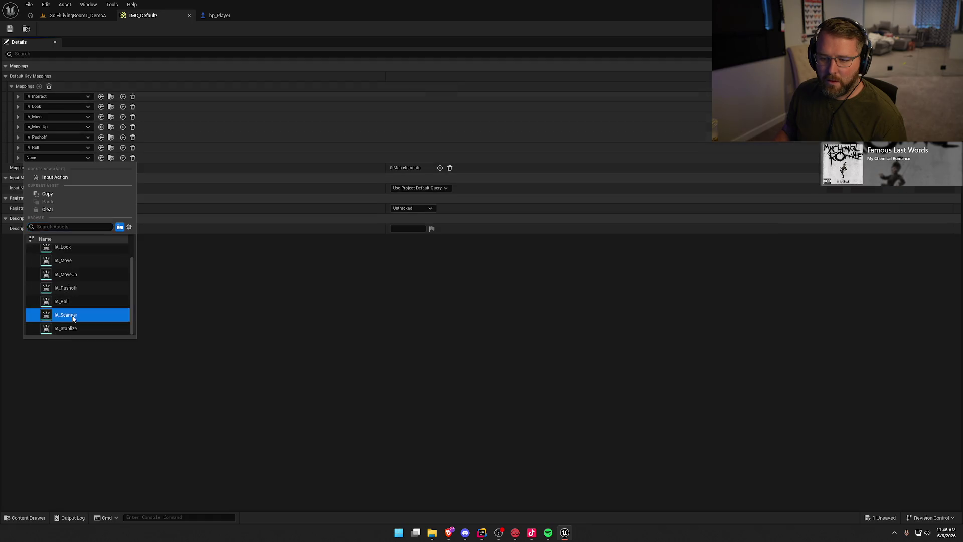
left_click(39, 87)
left_click(50, 168)
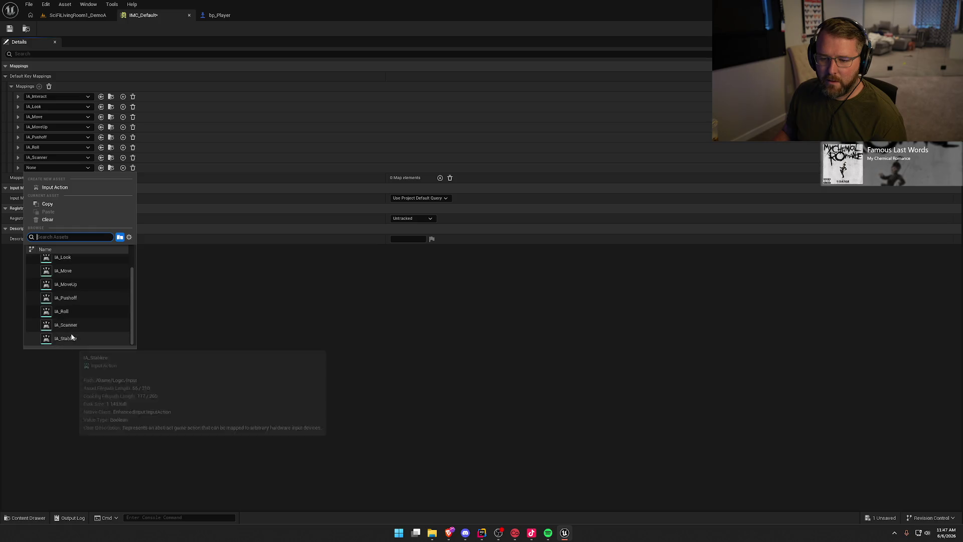
left_click(71, 335)
left_click(17, 96)
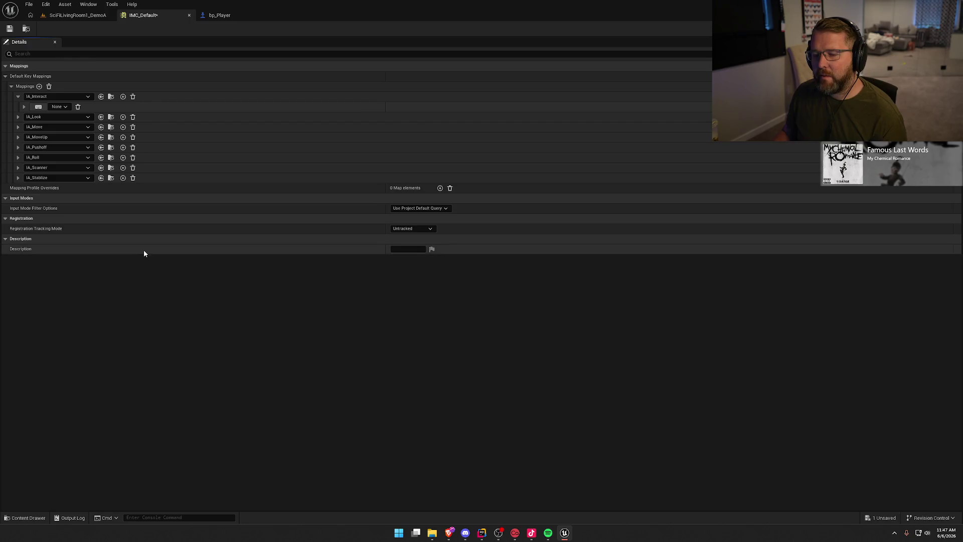
- Bind Left Mouse Button to IA_Interact
left_click(38, 107)
left_click(38, 106)
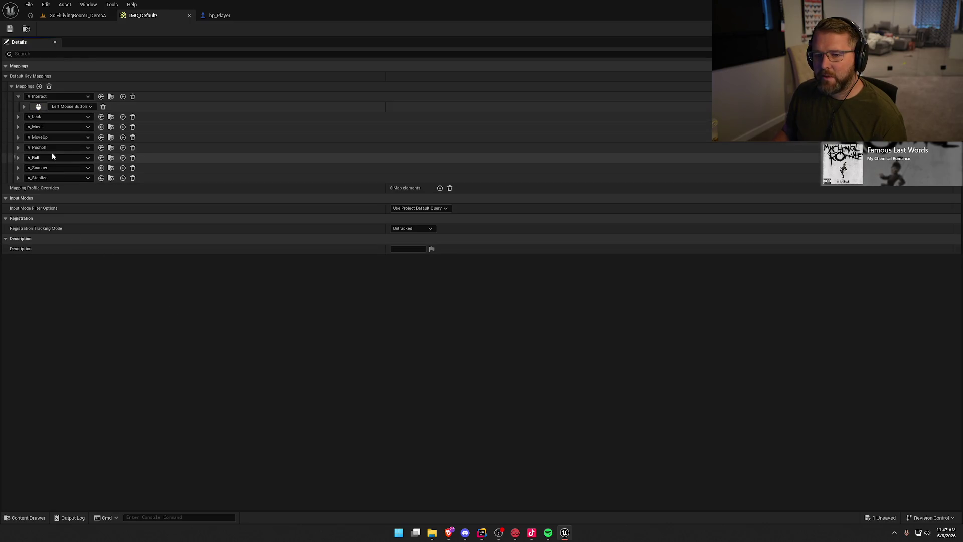
left_click(17, 118)
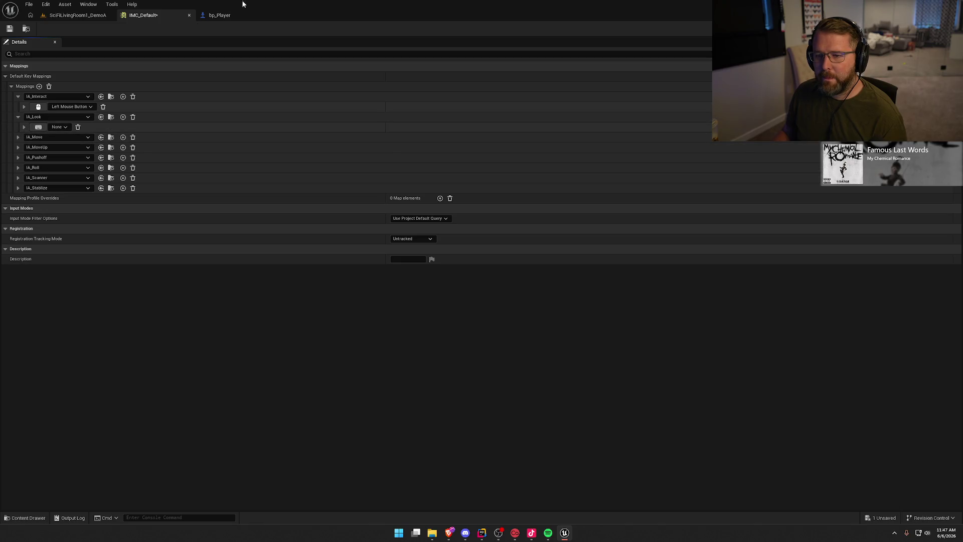
- Check the Look input in bp_Player, then float IMC_Default in an enlarged window
left_click(234, 16)
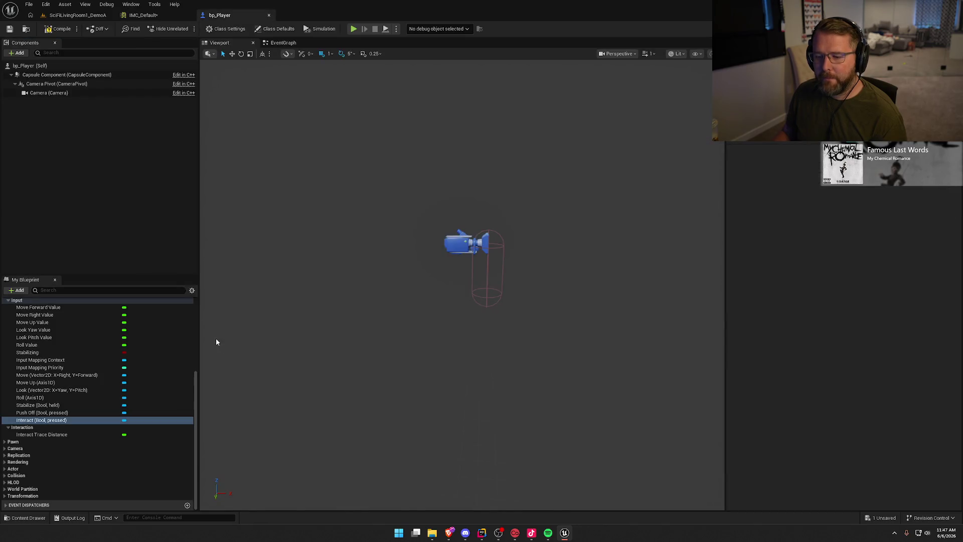
left_click(50, 391)
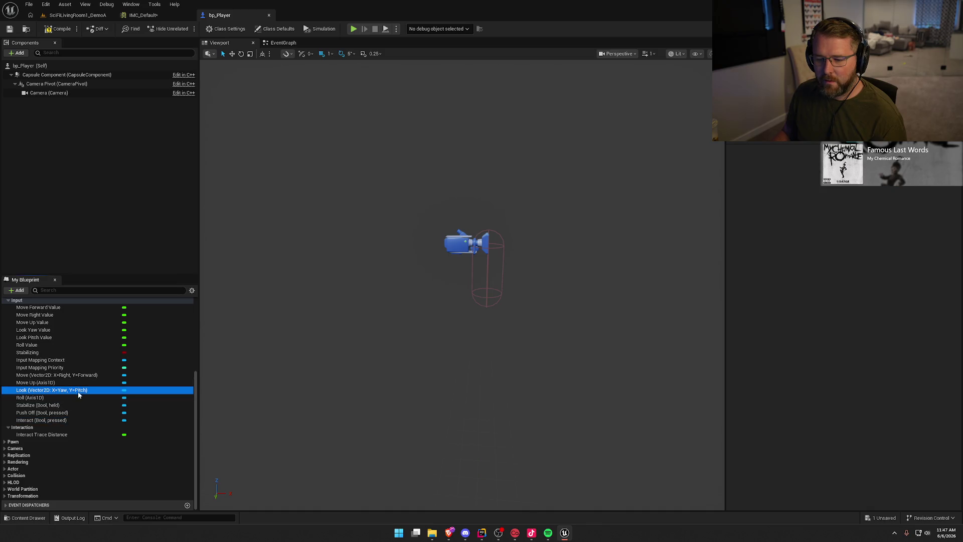
key("alt+Tab")
key("alt+Tab")
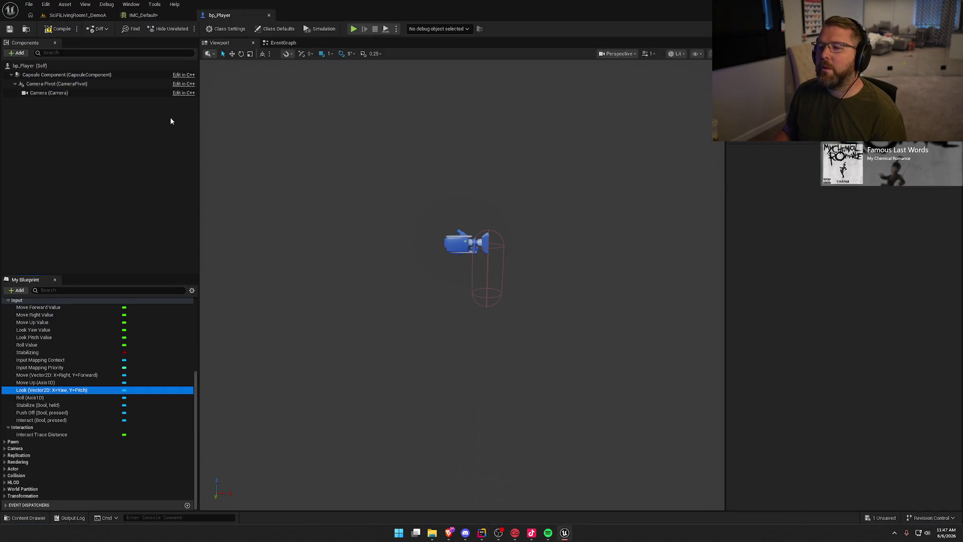
left_click(142, 16)
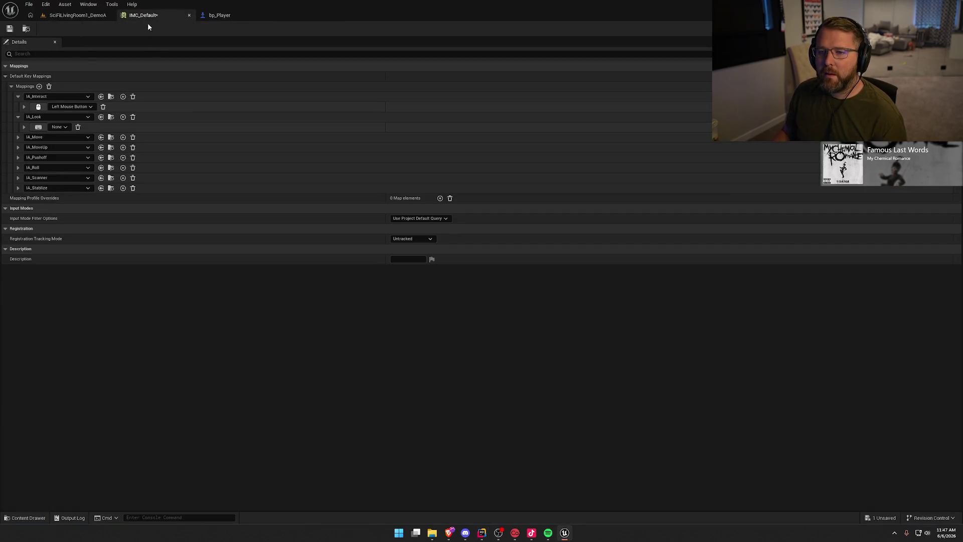
left_click_drag(147, 19, 335, 151)
mouse_move(574, 282)
left_mouse_down()
mouse_move(624, 329)
mouse_move(853, 474)
left_mouse_up()
left_click_drag(483, 123, 417, 96)
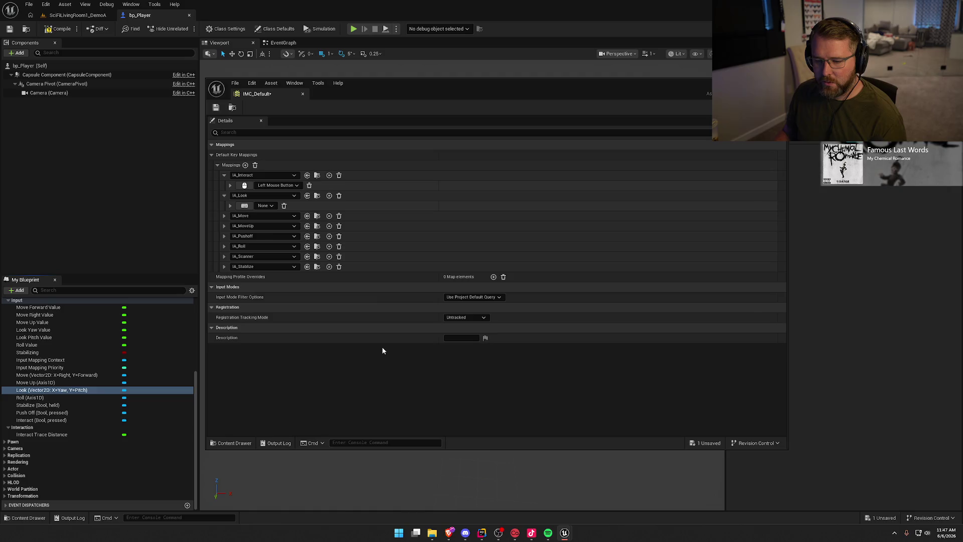
- Bind IA_Look to Mouse XY 2D-Axis
left_click(263, 206)
type("mouse")
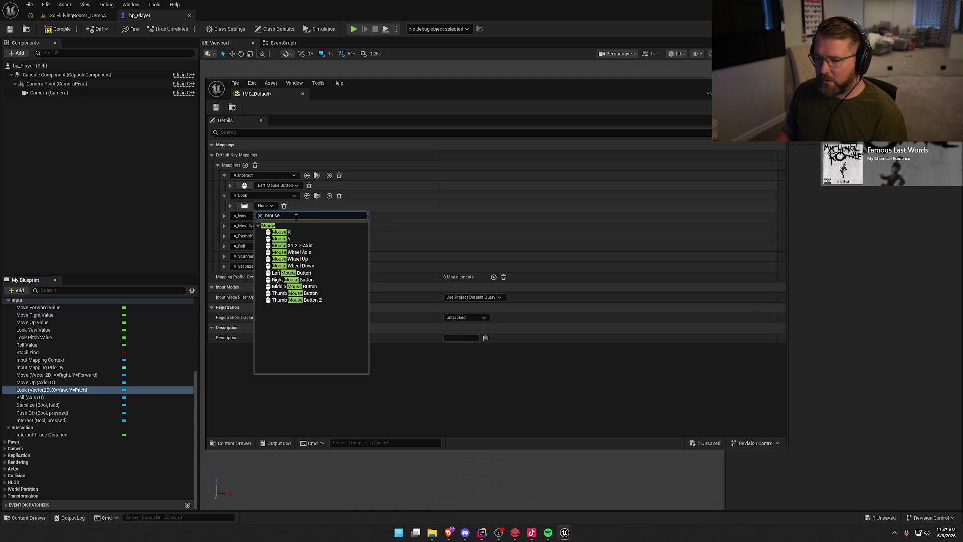
left_click(323, 246)
left_click(230, 205)
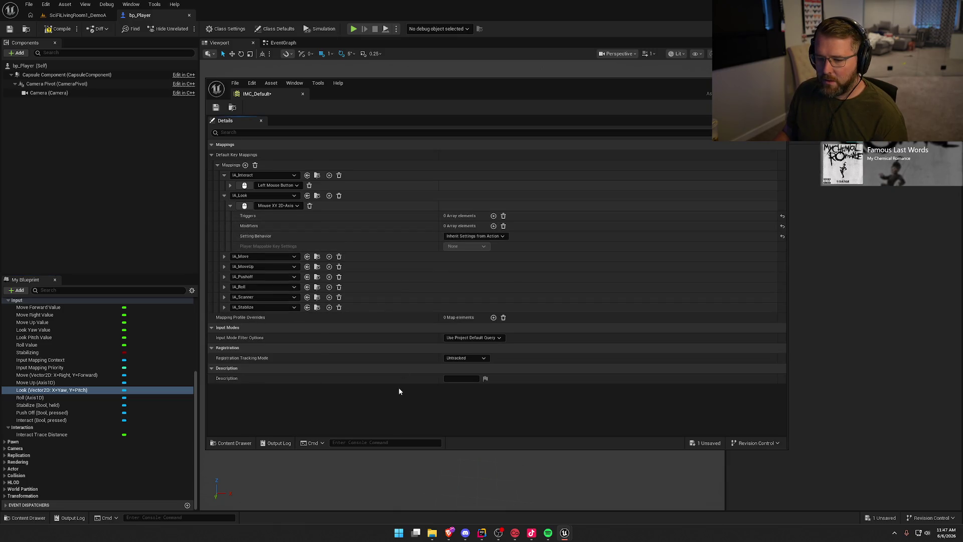
- Bind IA_Move to the W, S, A and D keys
left_click(224, 256)
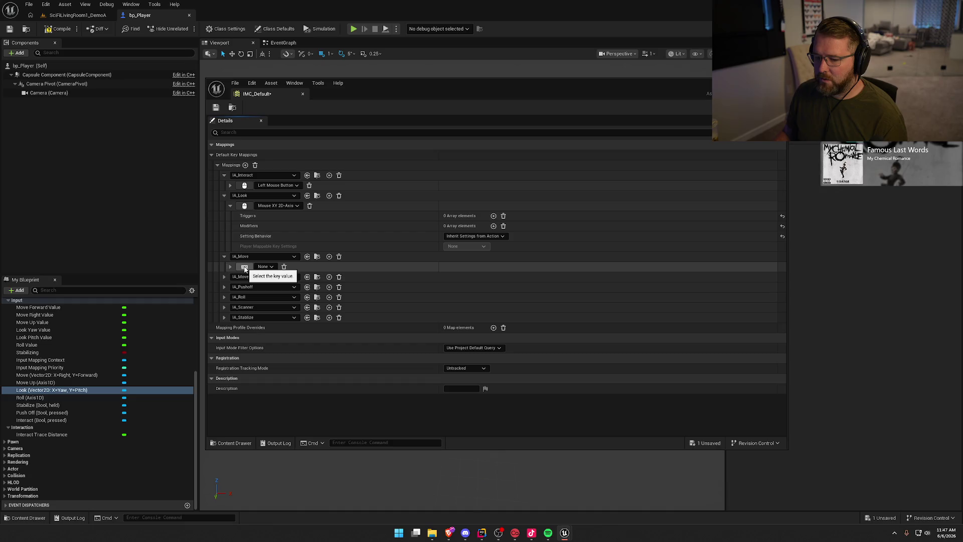
left_click(245, 268)
key("w")
left_click(329, 257)
left_click(329, 256)
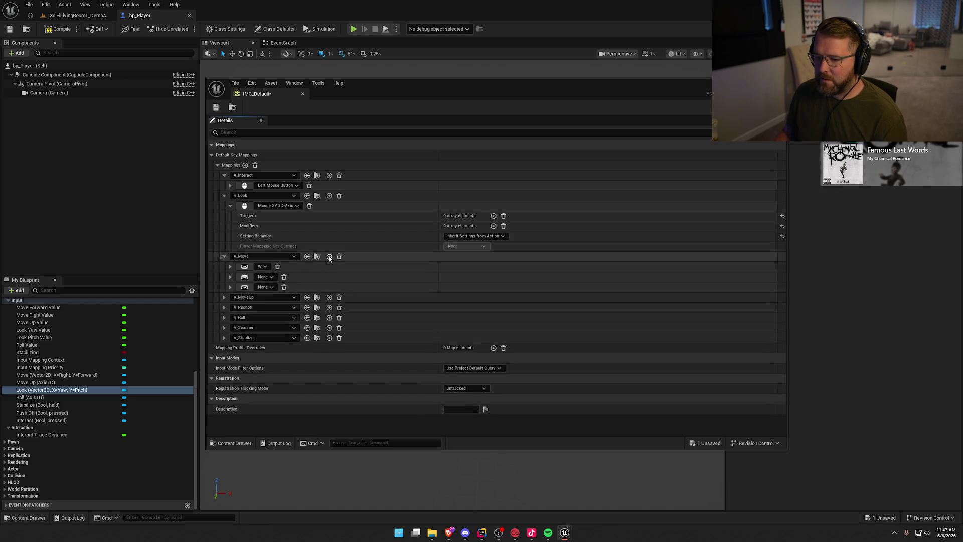
left_click(329, 256)
left_click(245, 277)
key("s")
left_click(244, 287)
key("a")
left_click(245, 297)
key("d")
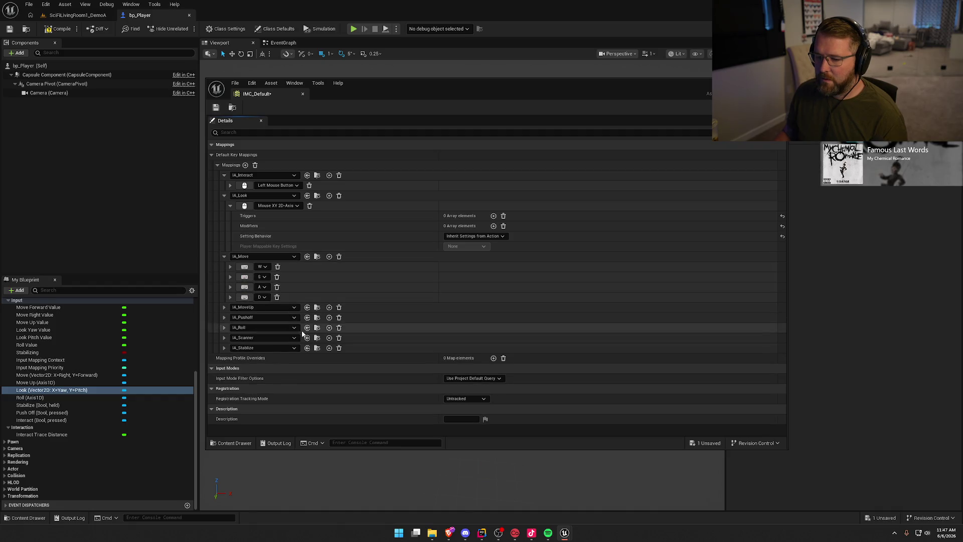
- Bind IA_MoveUp to Space Bar and IA_Pushoff to R
left_click(224, 308)
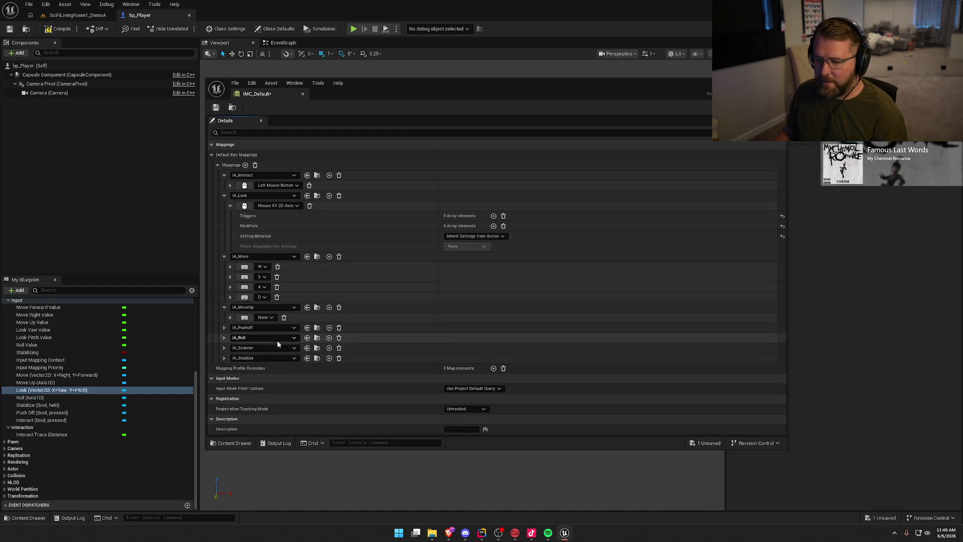
left_click(244, 317)
key("space")
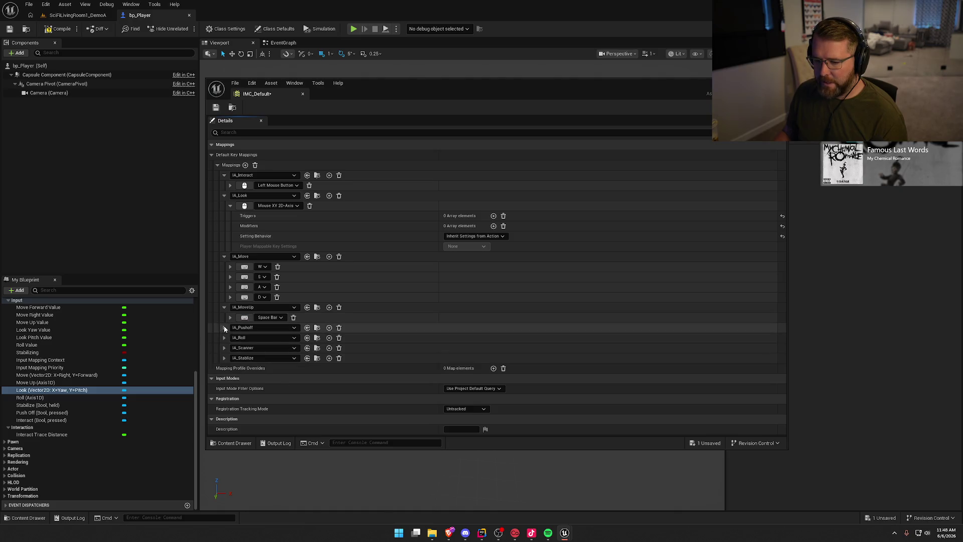
left_click(224, 327)
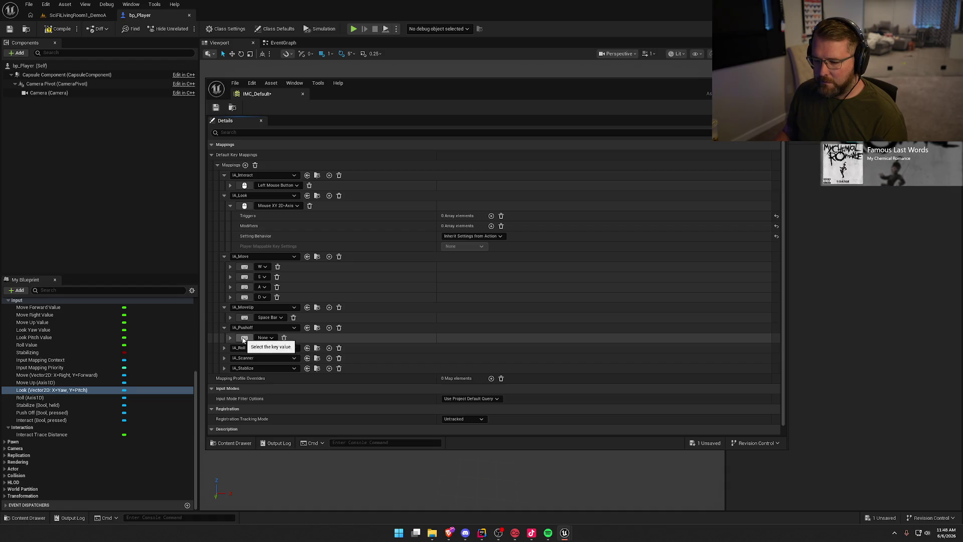
left_click(244, 338)
key("f")
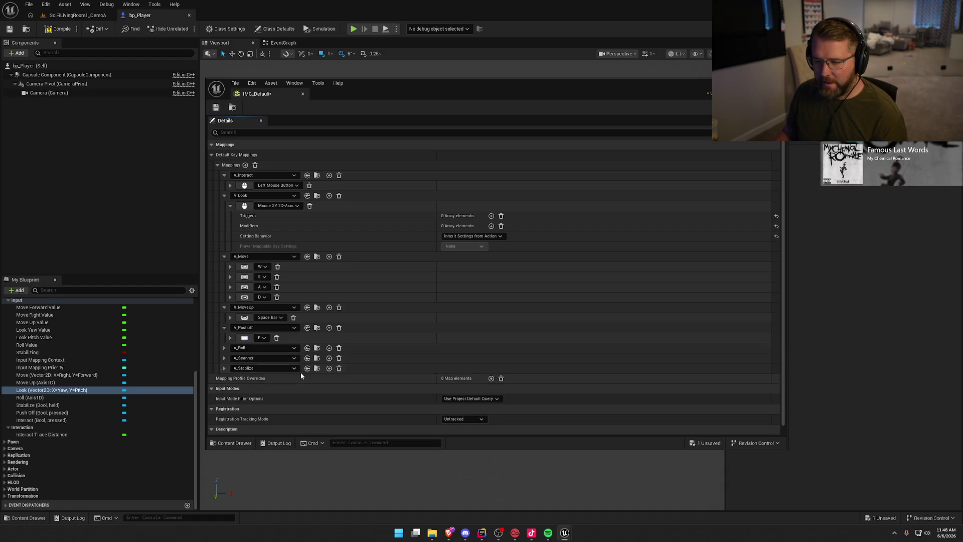
left_click(244, 337)
key("r")
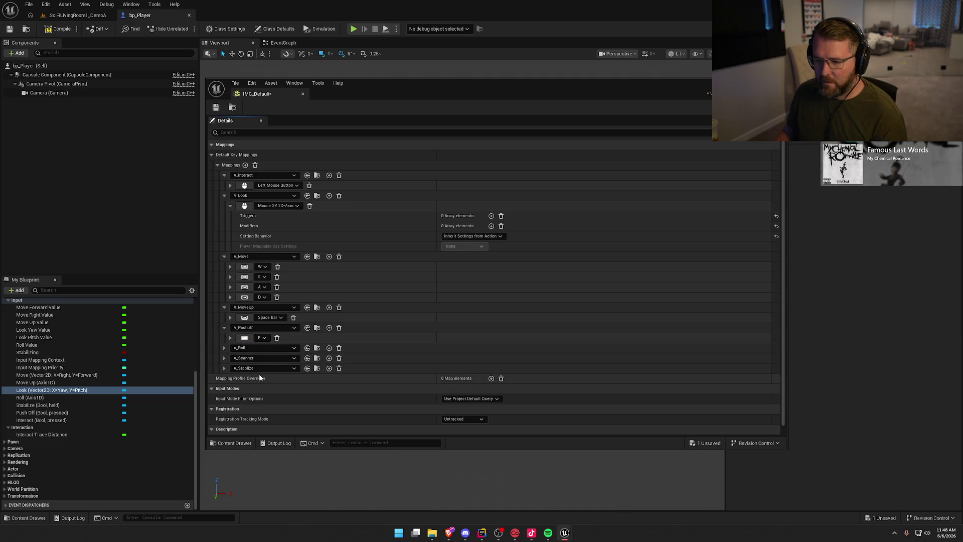
- Bind IA_Roll to Q and E
left_click(225, 347)
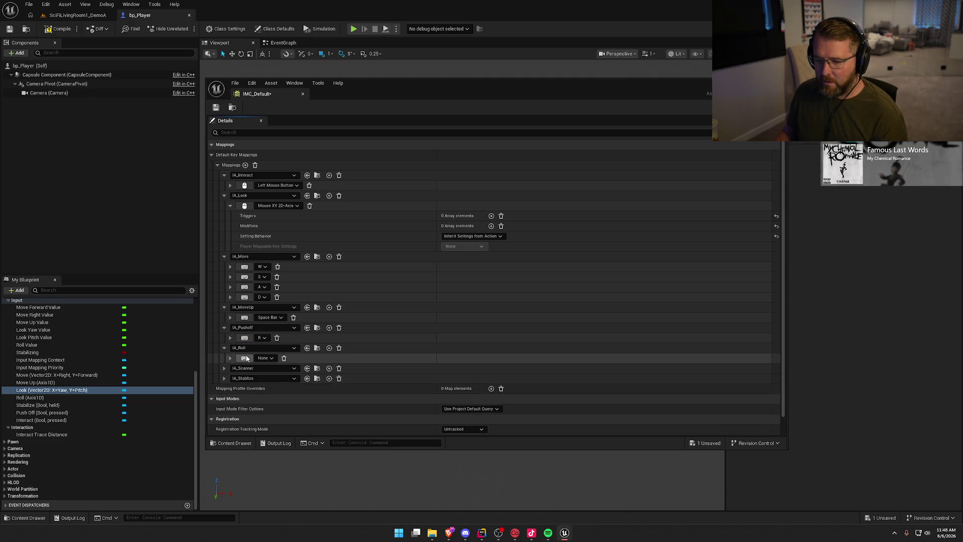
left_click(329, 348)
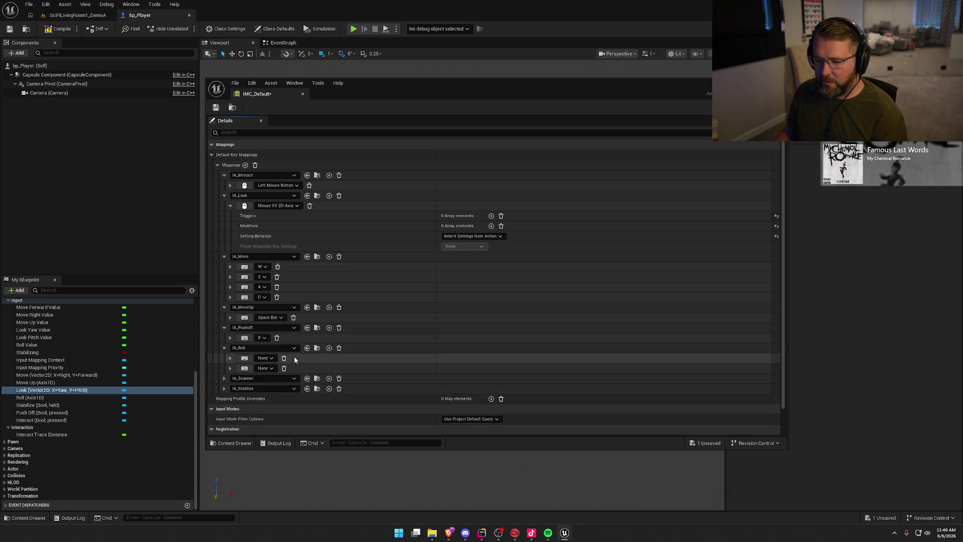
scroll(294, 356, "down", 1)
left_click(244, 346)
key("q")
left_click(246, 356)
key("e")
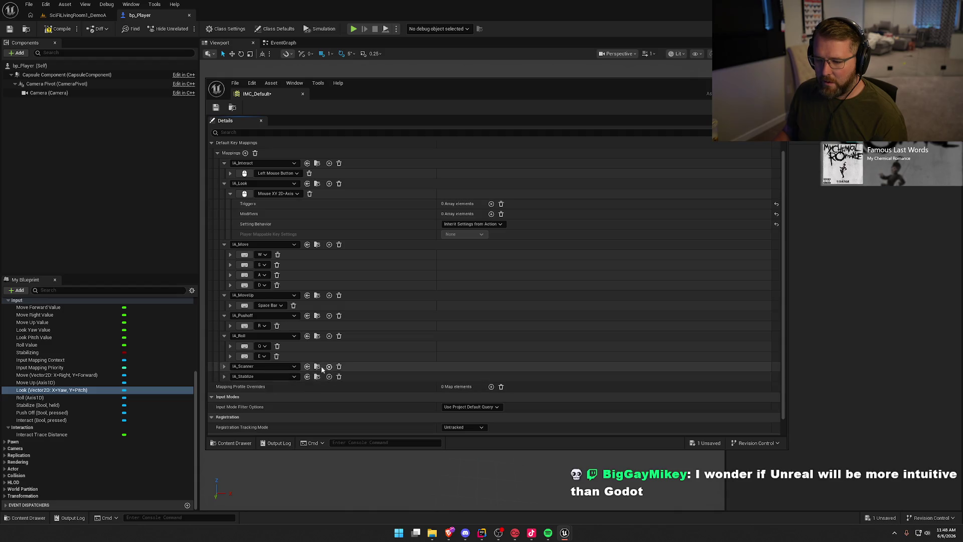
- Bind IA_Scanner to Right Mouse Button and the stabilize action to Left Shift
left_click(225, 366)
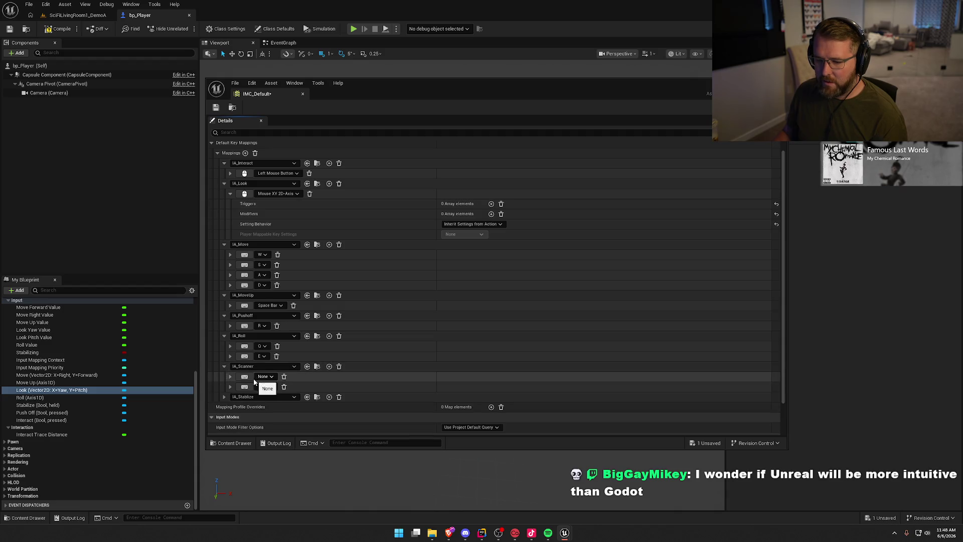
left_click(284, 376)
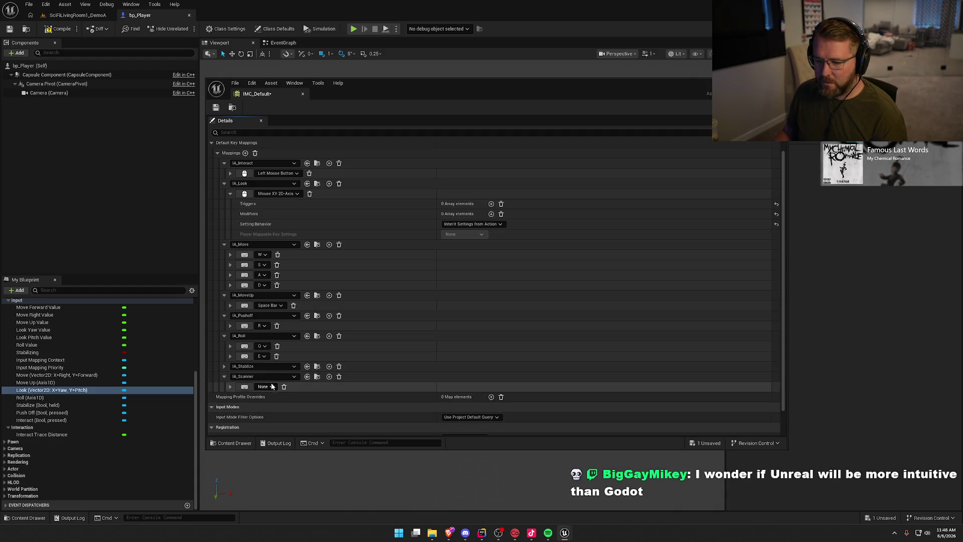
left_click(244, 386)
right_click(246, 387)
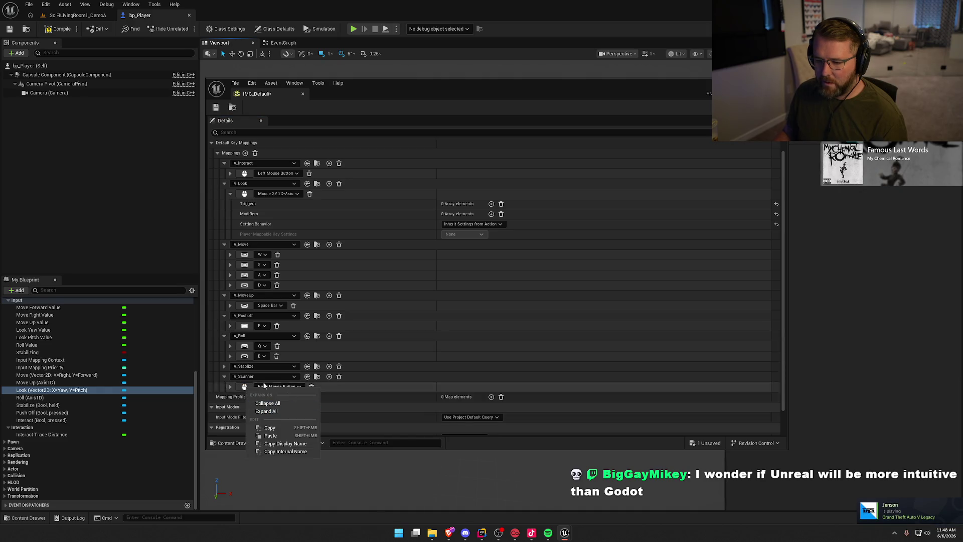
left_click(351, 388)
left_click(224, 367)
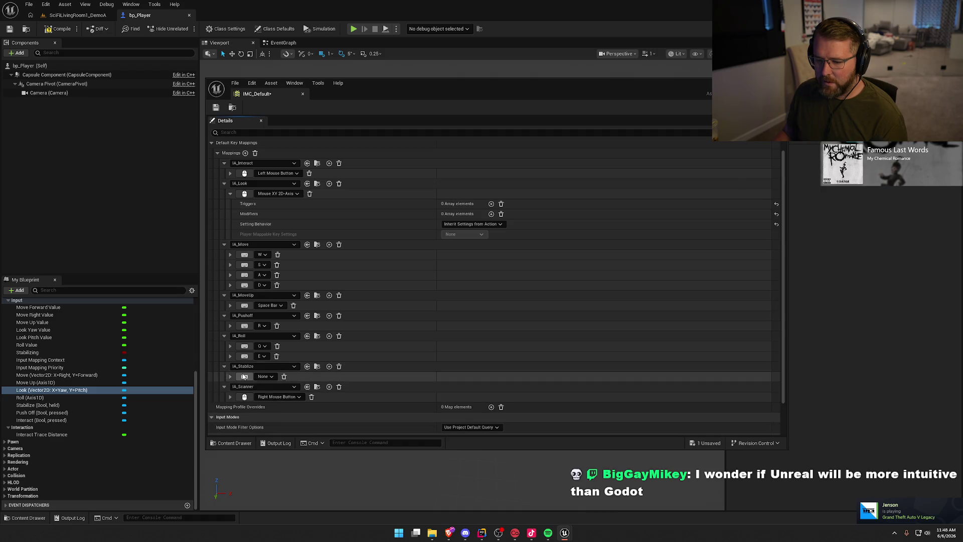
left_click(245, 377)
key("shift")
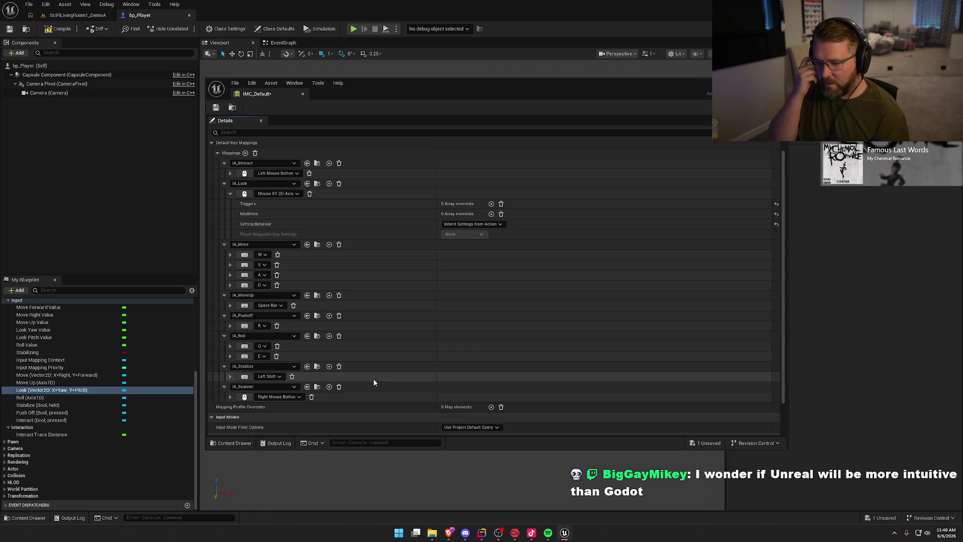
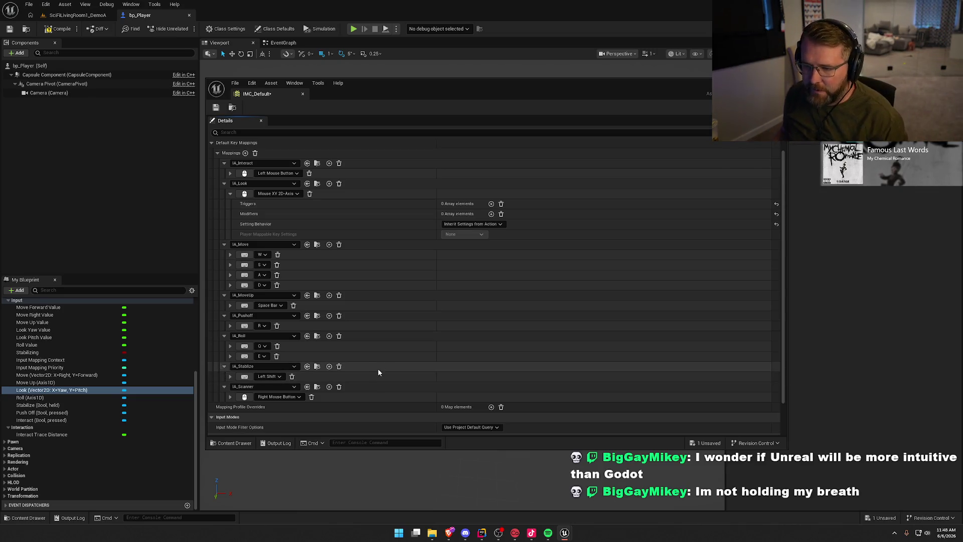
- Add a Swizzle Input Axis Values modifier to IA_Look's mouse mapping and save IMC_Default
left_click(215, 109)
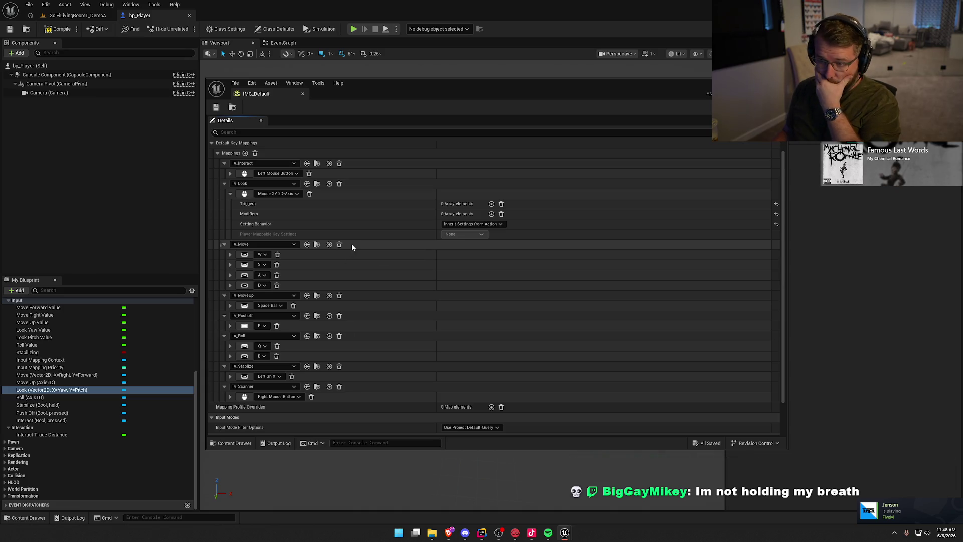
left_click(491, 214)
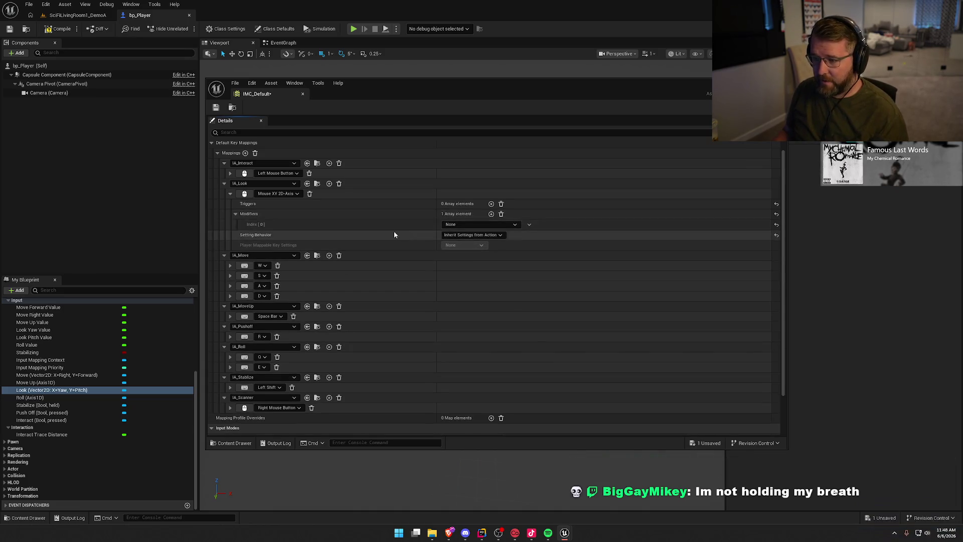
left_click(464, 225)
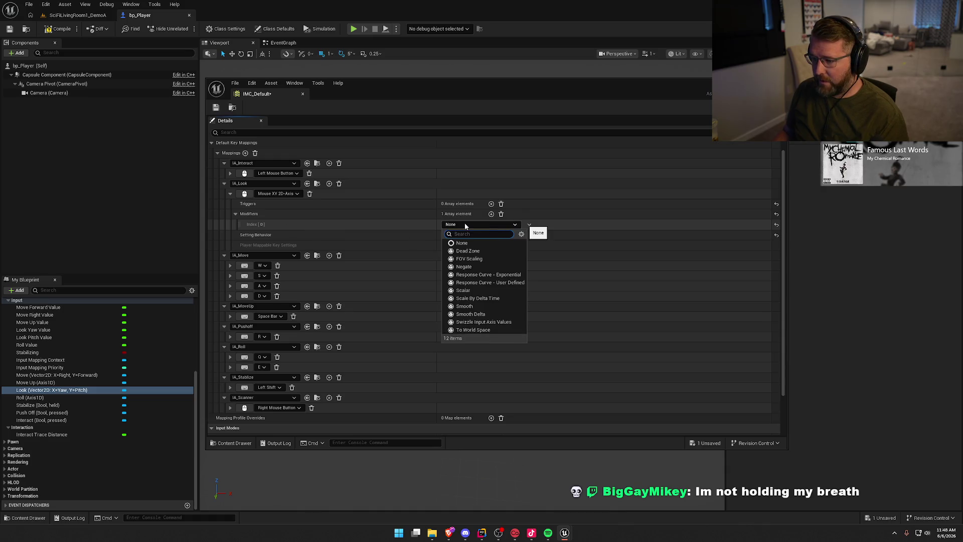
left_click(496, 322)
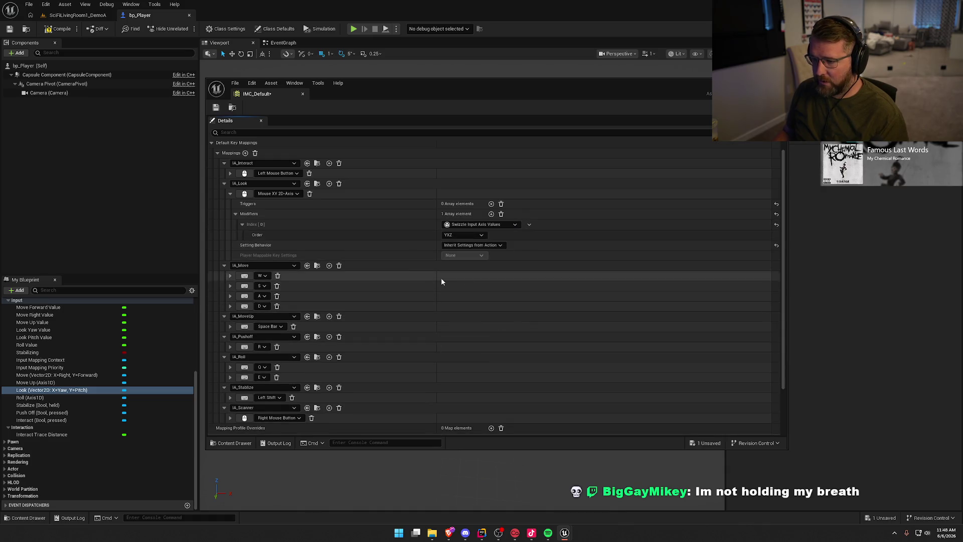
left_click(216, 107)
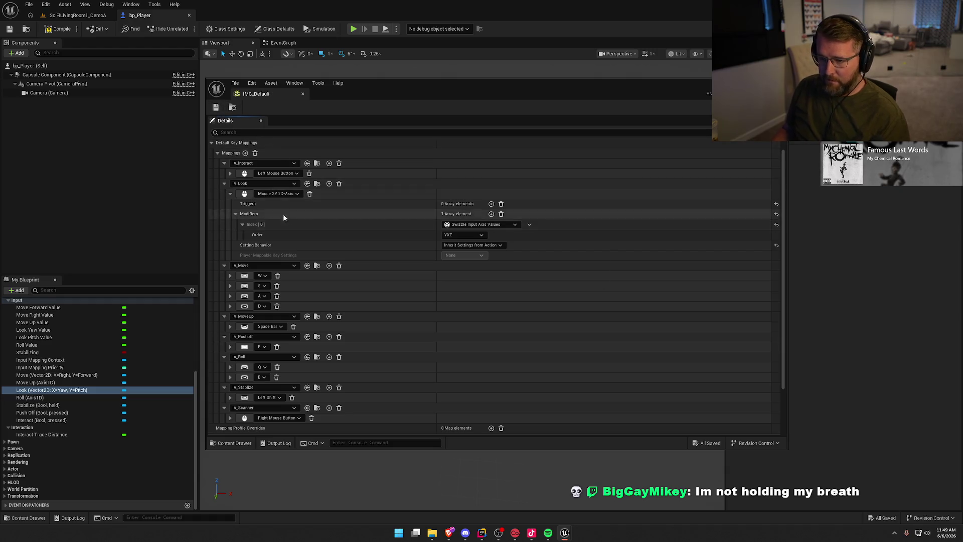
- Expand IA_Move's W, S, A and D mappings to show their modifier settings
left_click(231, 276)
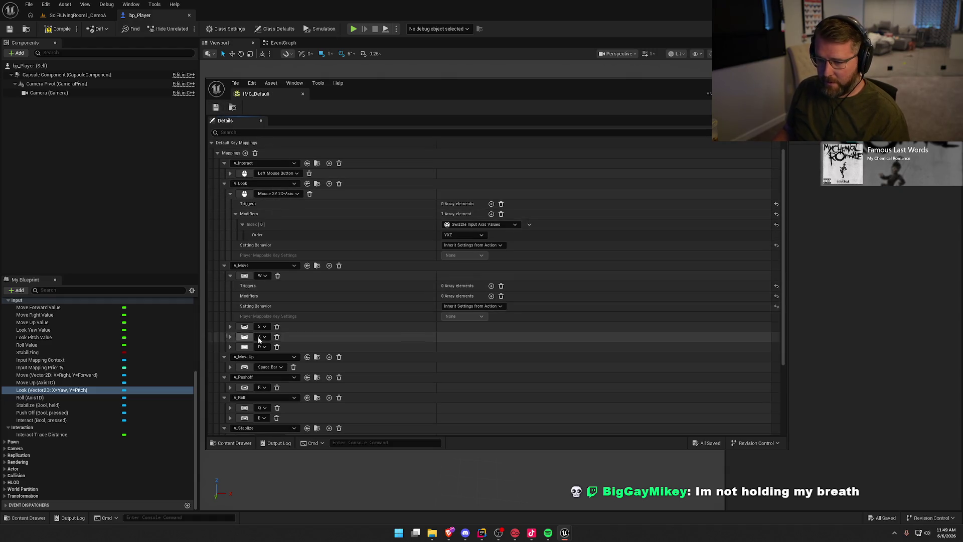
left_click(231, 327)
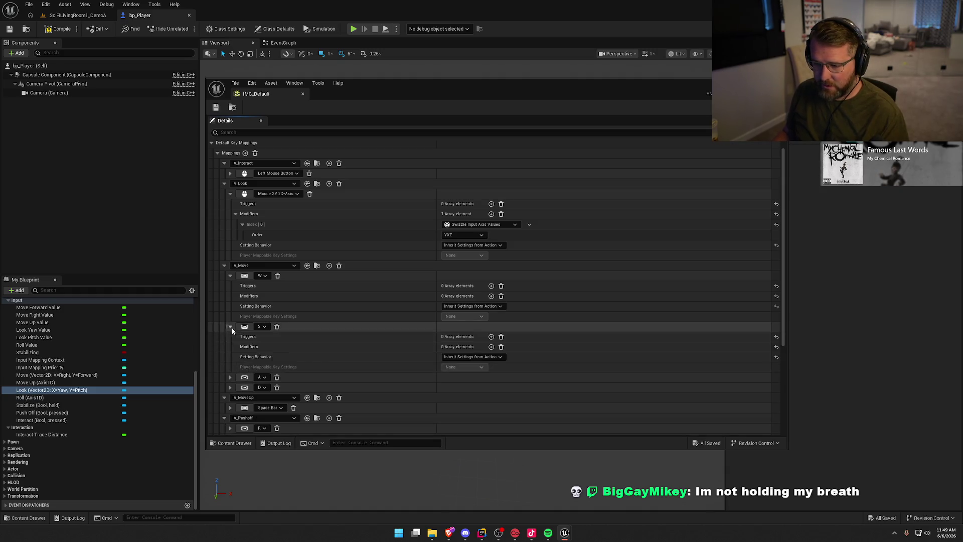
left_click(229, 378)
left_click(229, 428)
scroll(331, 381, "down", 4)
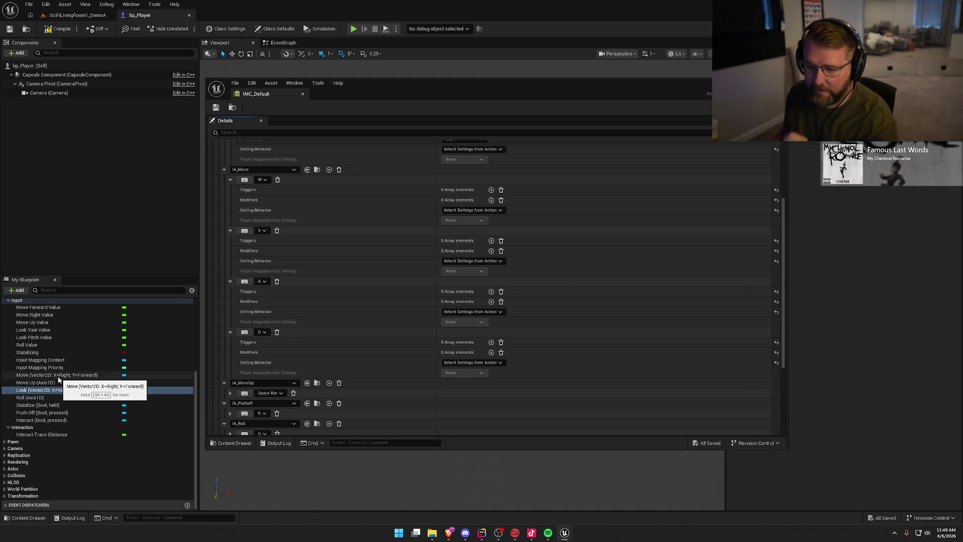
- Give the W and S mappings each a Swizzle Input Axis Values modifier
left_click(491, 200)
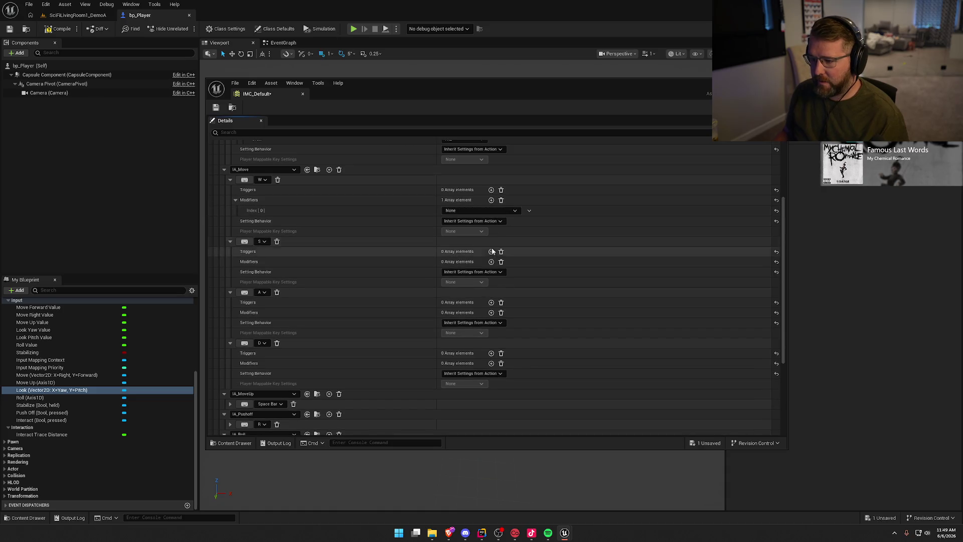
left_click(491, 261)
left_click(479, 210)
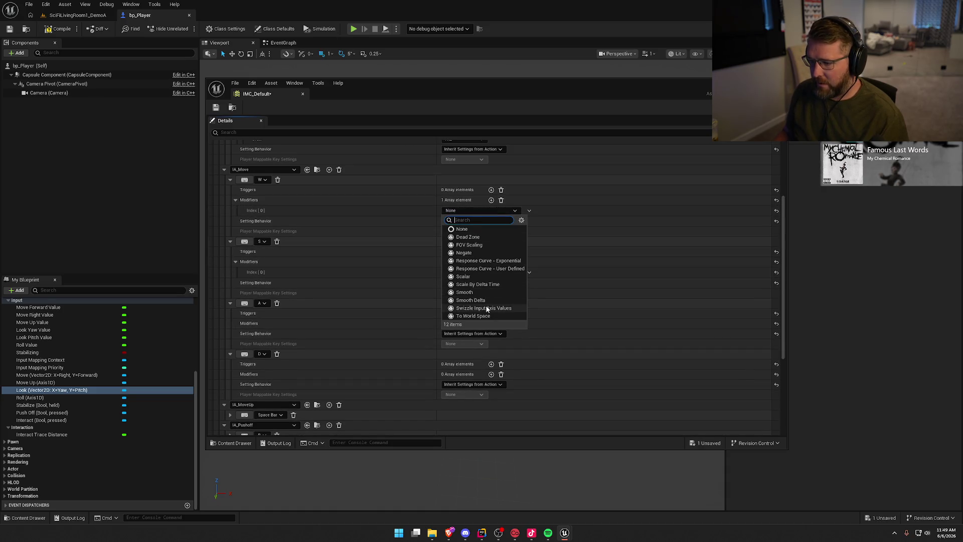
left_click(483, 308)
left_click(467, 282)
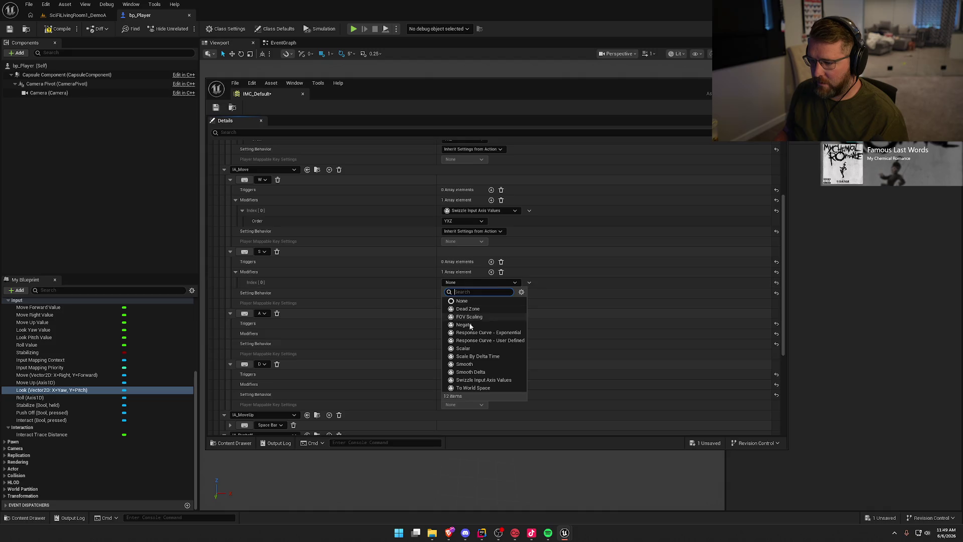
left_click(483, 380)
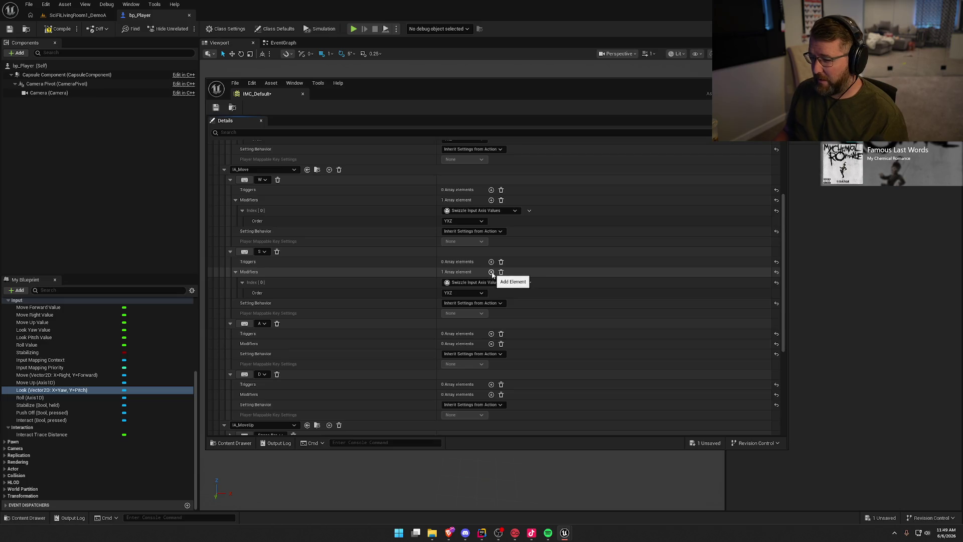
- Add a Negate modifier to both the S and A mappings
left_click(491, 272)
left_click(464, 304)
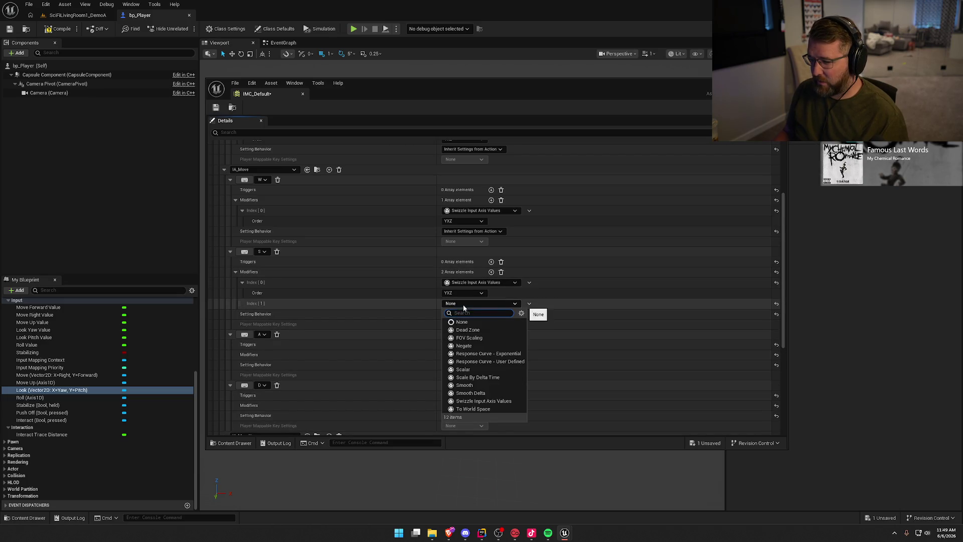
left_click(507, 347)
scroll(516, 357, "down", 2)
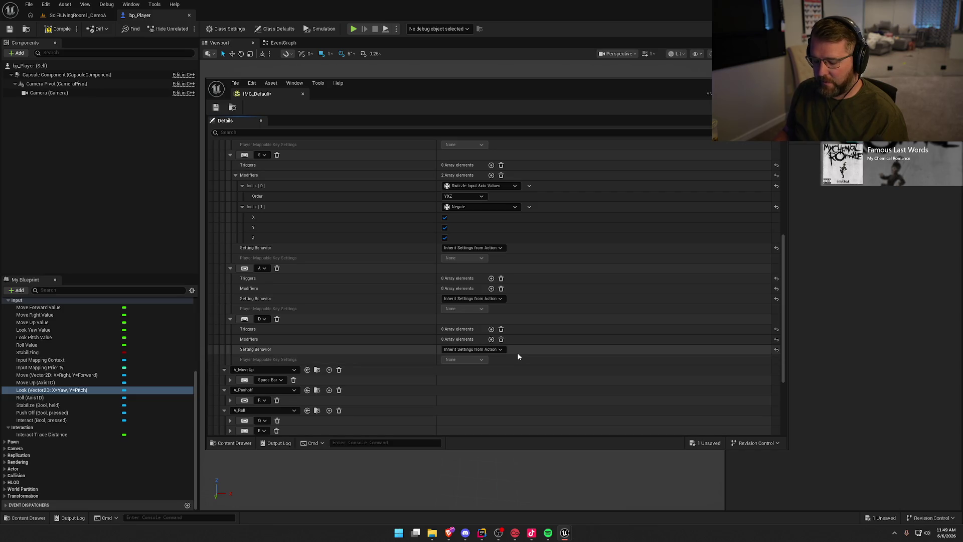
left_click(491, 289)
left_click(467, 298)
left_click(491, 357)
scroll(492, 360, "down", 6)
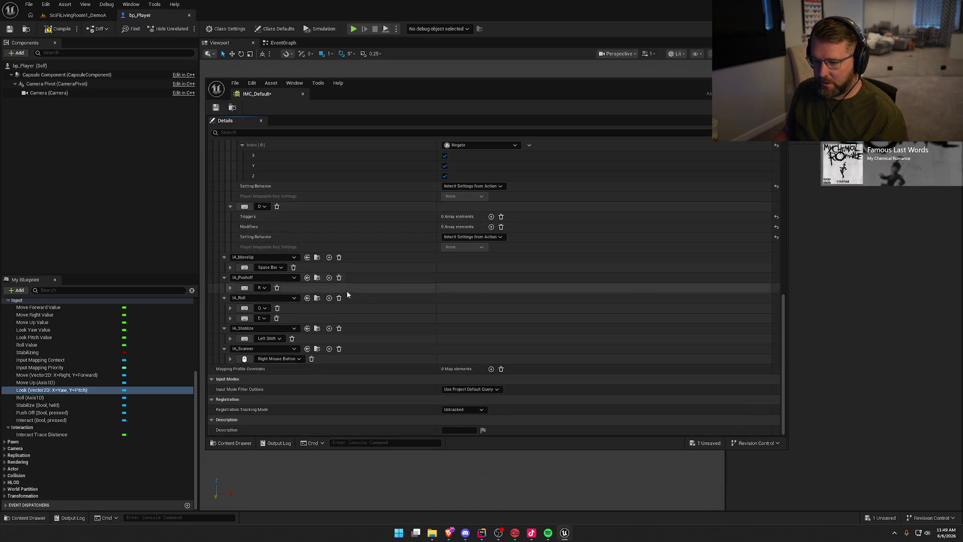
- Add a Negate modifier to IA_Roll's Q mapping and save IMC_Default with Ctrl+S
left_click(229, 318)
left_click(229, 318)
left_click(230, 308)
left_click(491, 328)
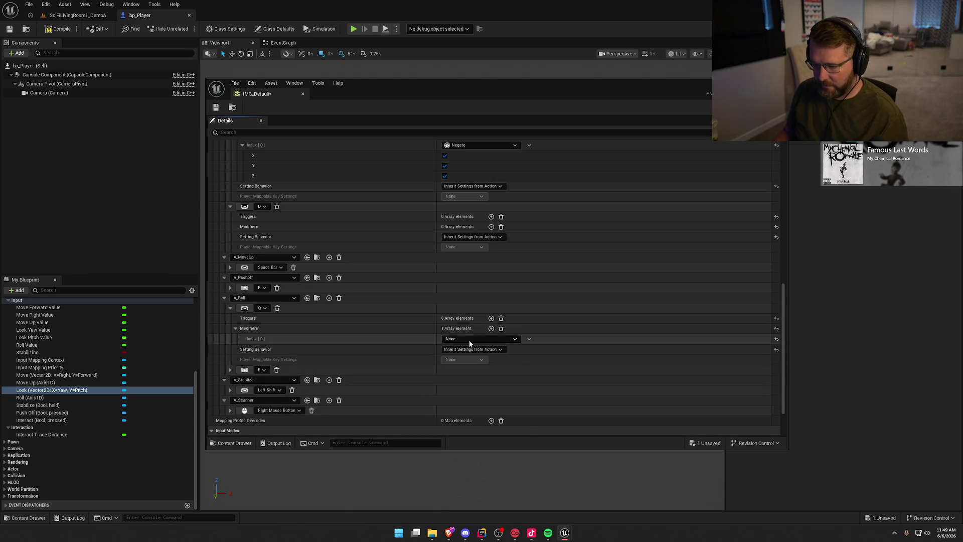
left_click(468, 340)
left_click(471, 381)
scroll(397, 352, "down", 3)
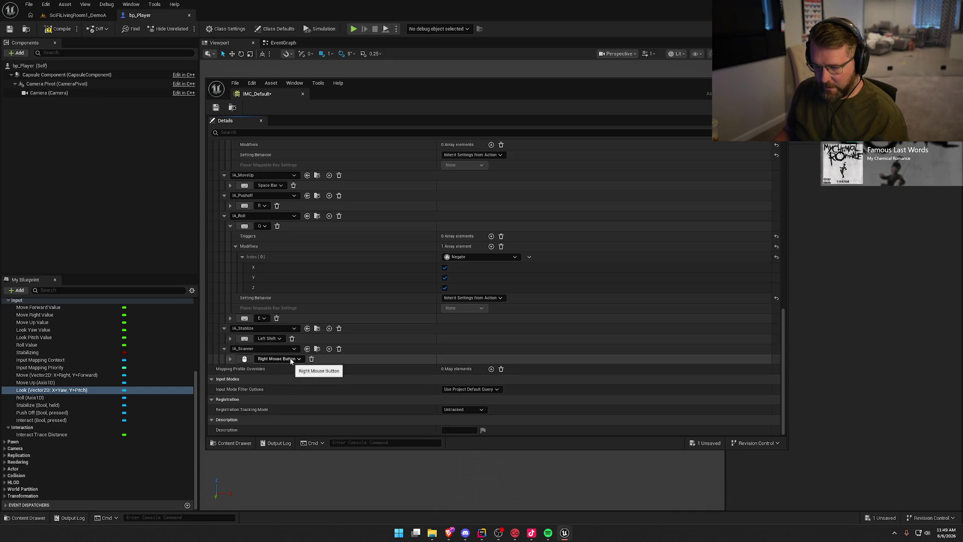
key("ctrl+s")
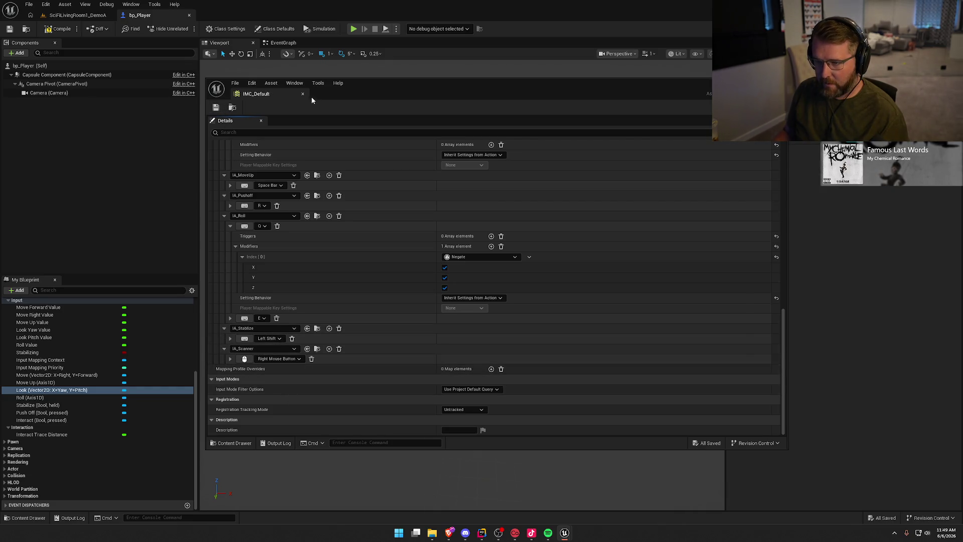
- Back in the SciFiLivingRoom1_DemoA level, set GameMode Override to GM_InGame and start Play-in-Editor
left_click(303, 93)
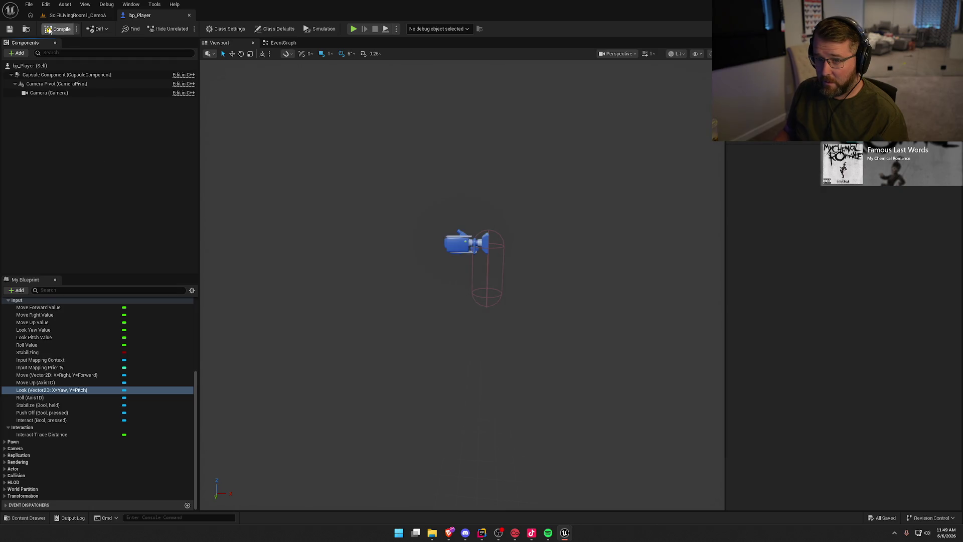
left_click(78, 15)
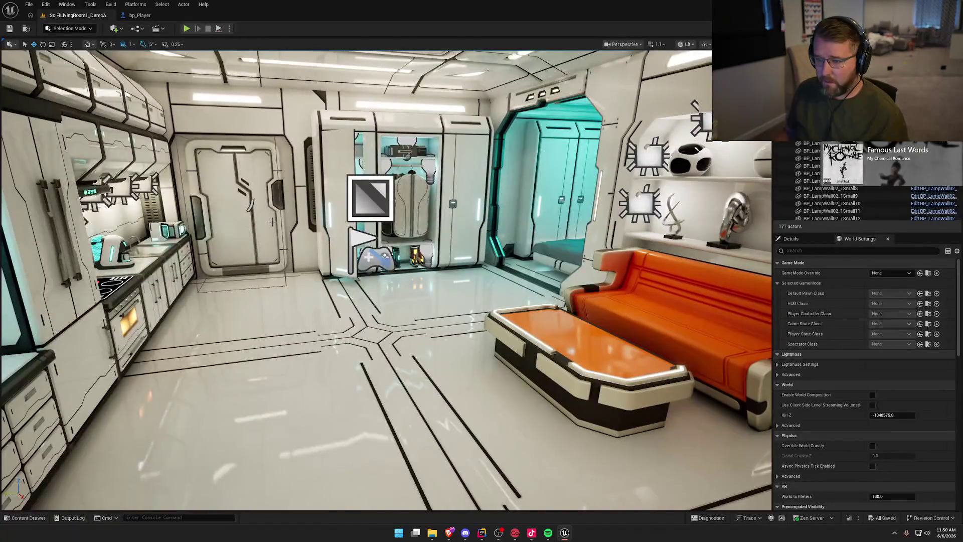
left_click(890, 273)
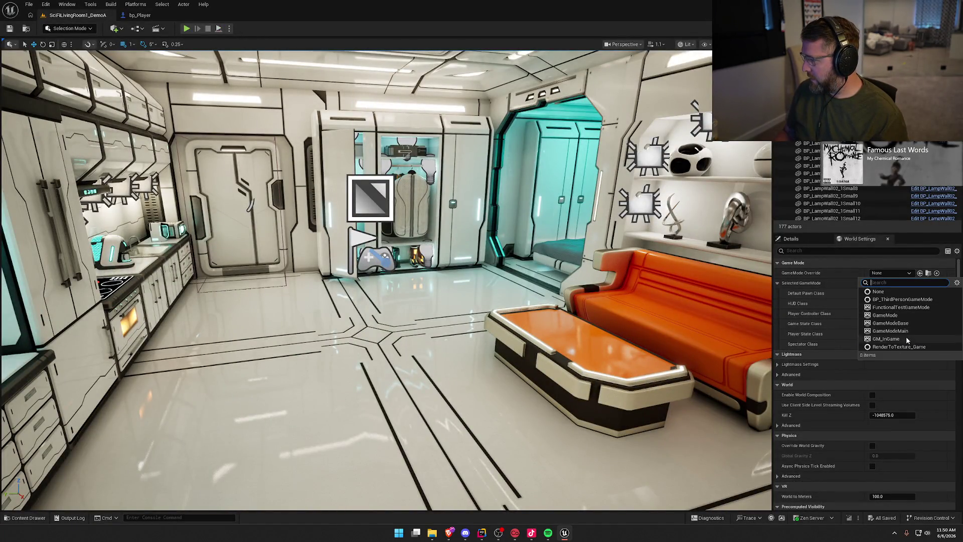
left_click(906, 336)
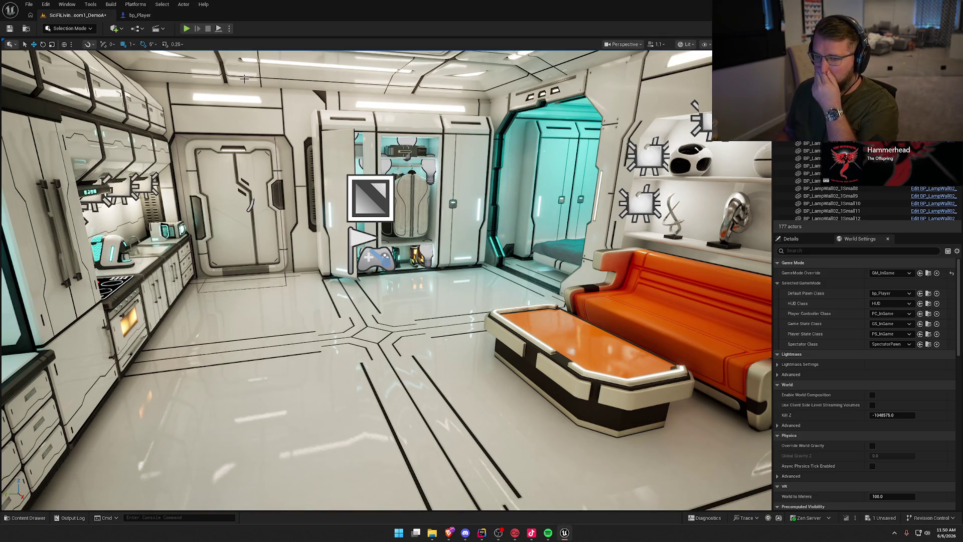
left_click(186, 29)
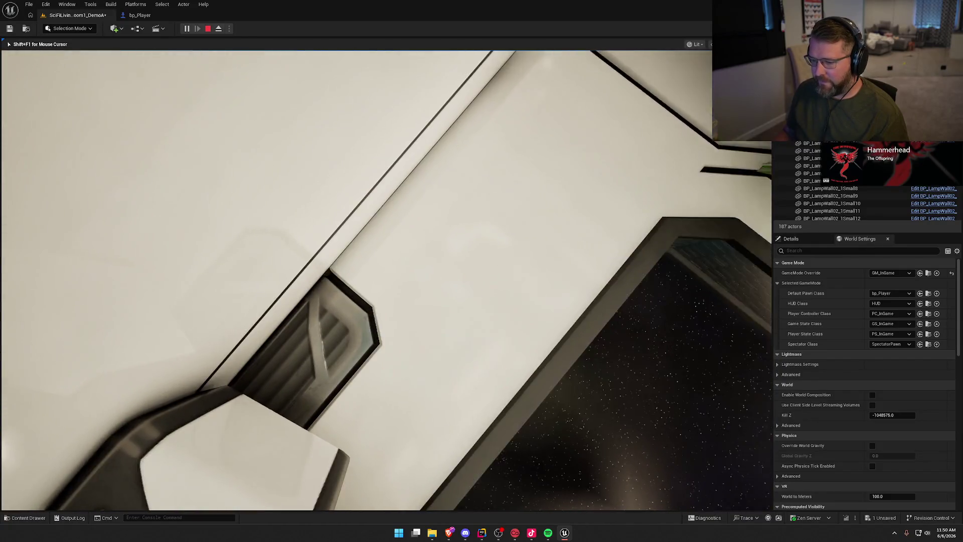
key("Escape")
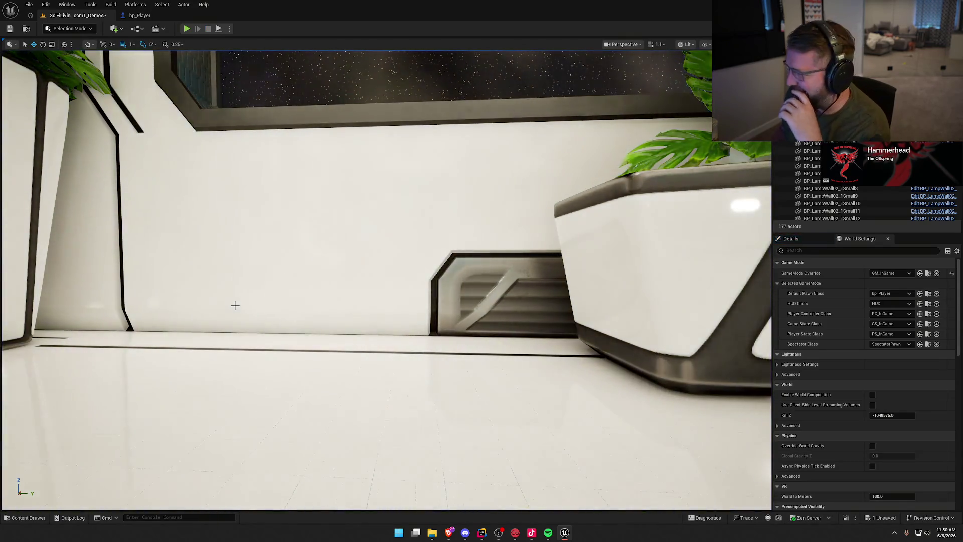
left_click(146, 15)
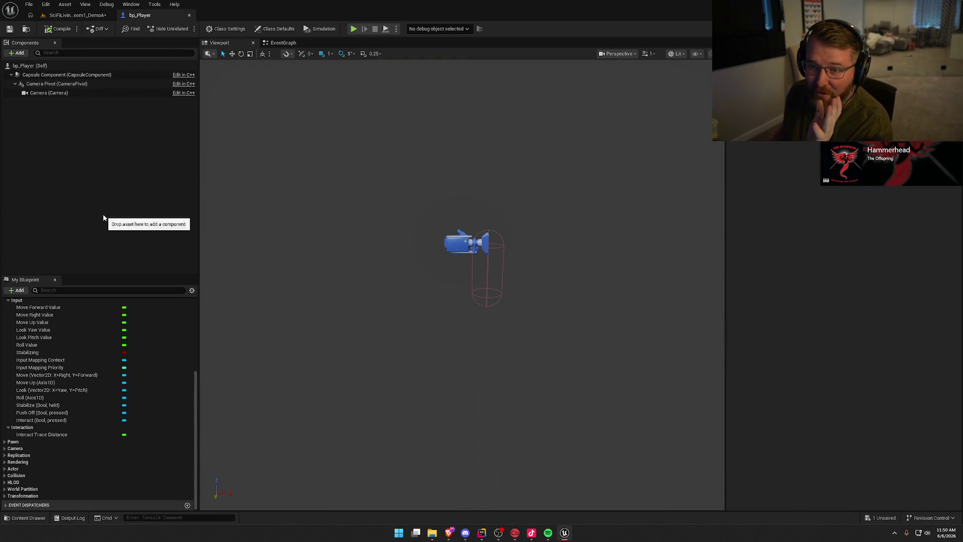
key("ctrl+space")
double_click(430, 389)
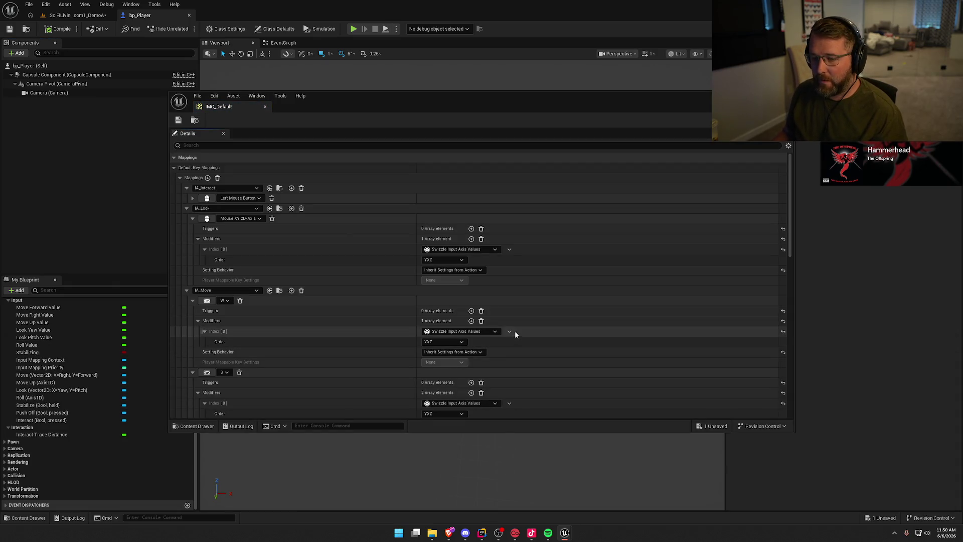
left_click_drag(464, 103, 0, 118)
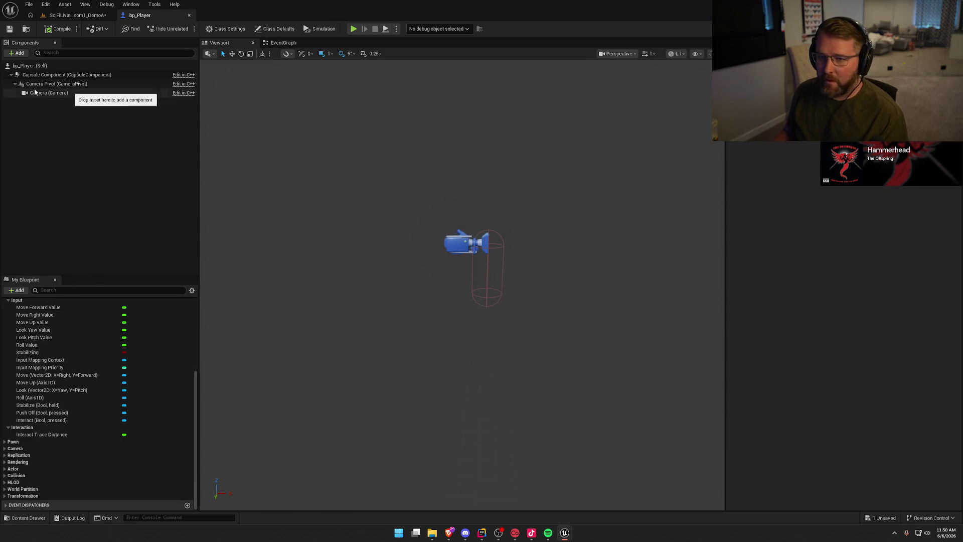
key("alt+p")
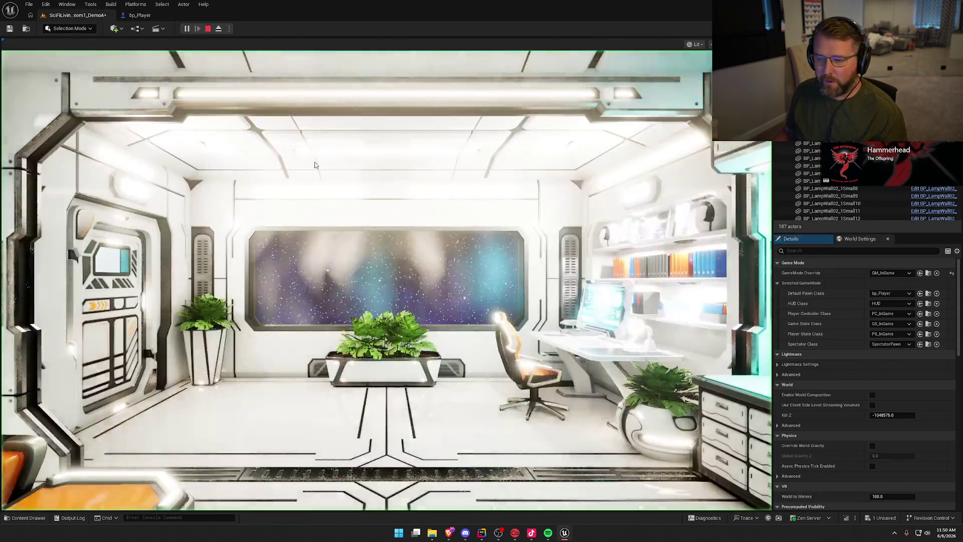
left_click(314, 165)
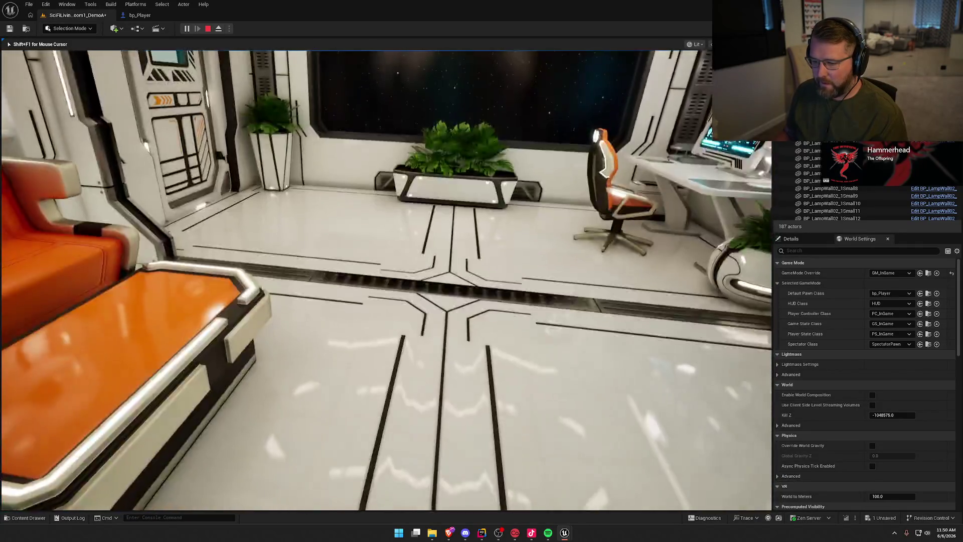
- Restart the play session and fly past the wardrobe up to the starfield window
key("Escape")
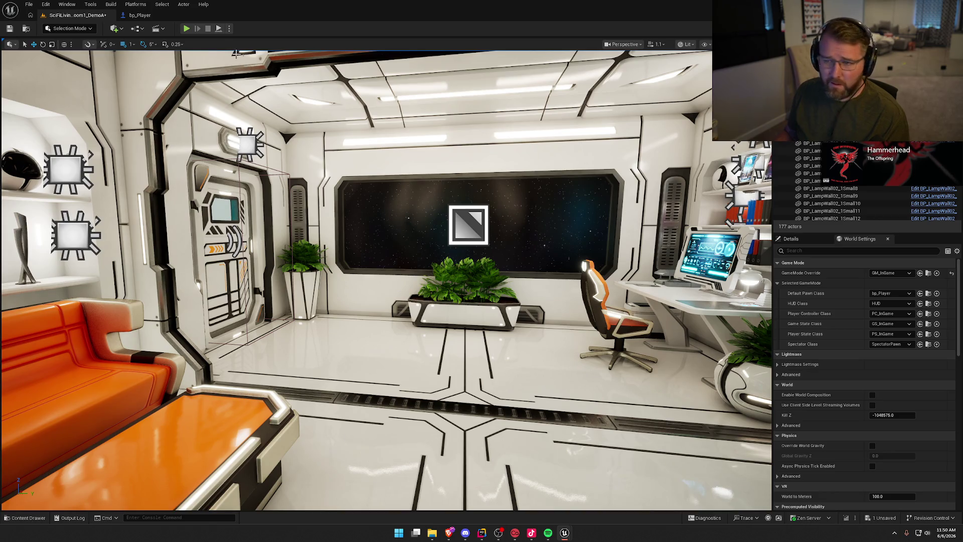
left_click(187, 29)
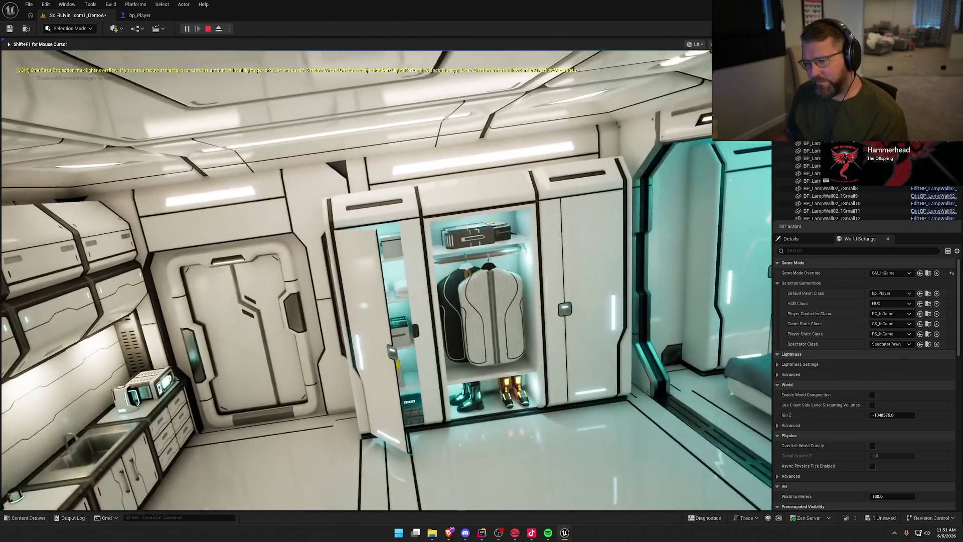
key("w")
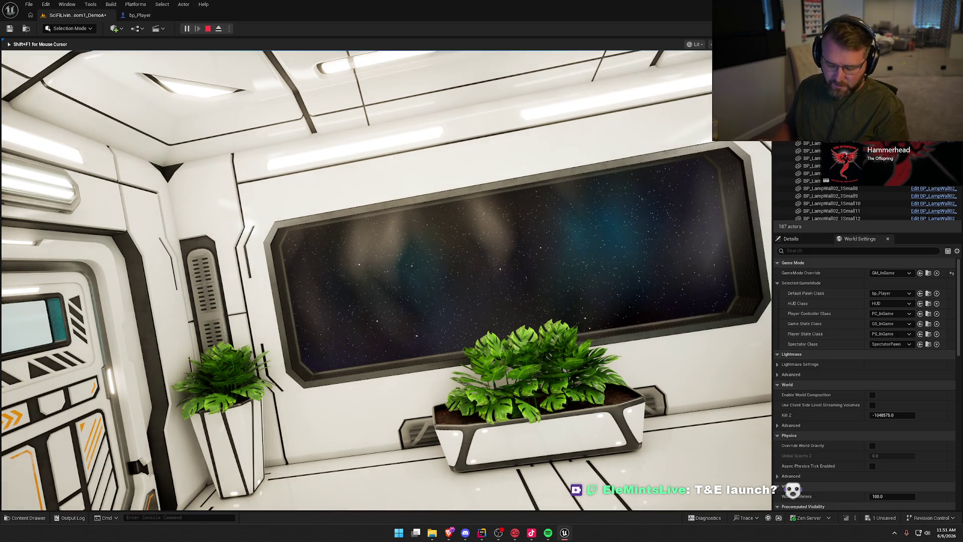
key("w")
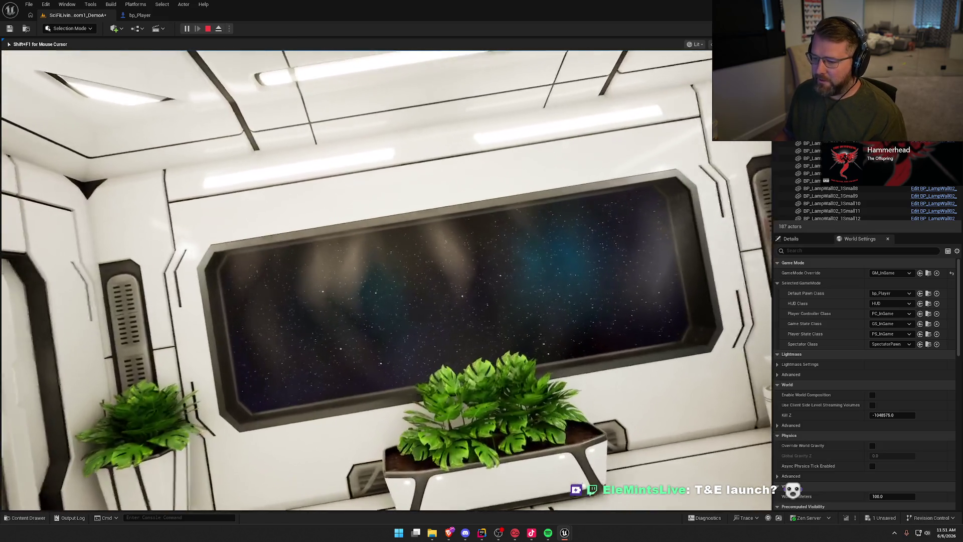
key("a")
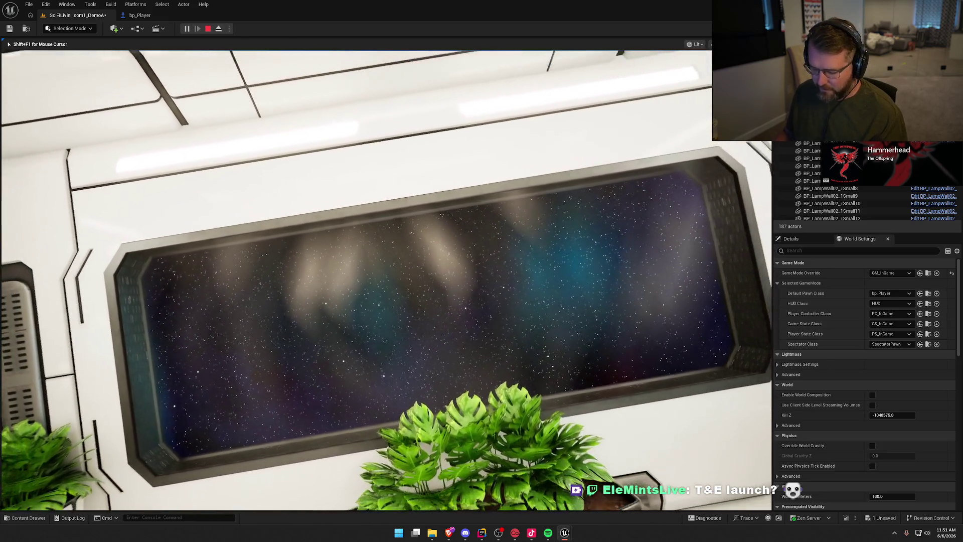
key("w")
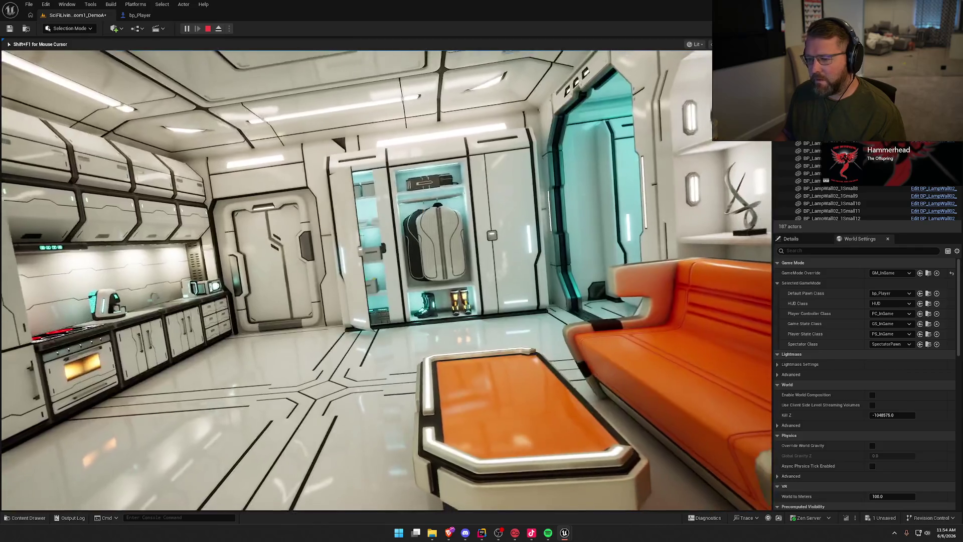
- Fly into the room, swinging past the kitchen and doorway, then level out
key("w")
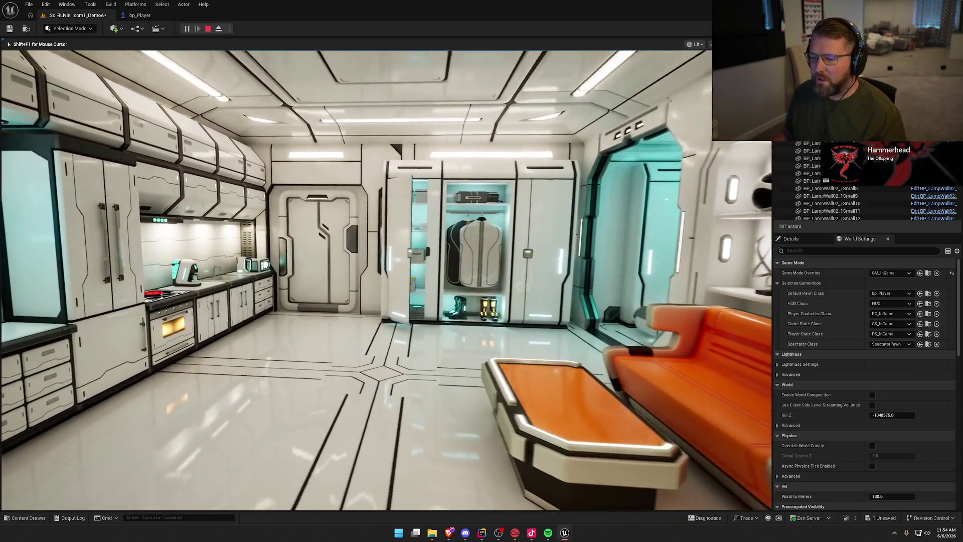
key("w")
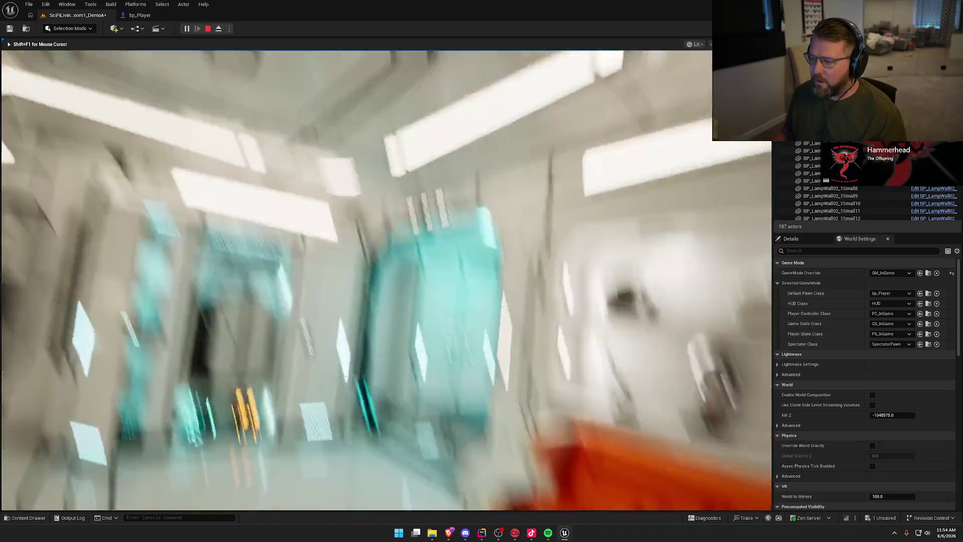
key("w")
key("w")
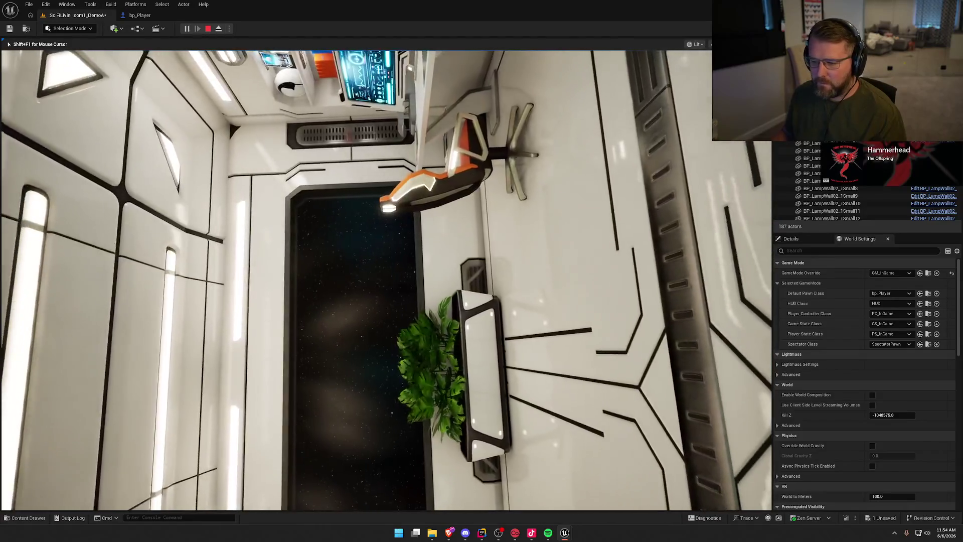
key("w")
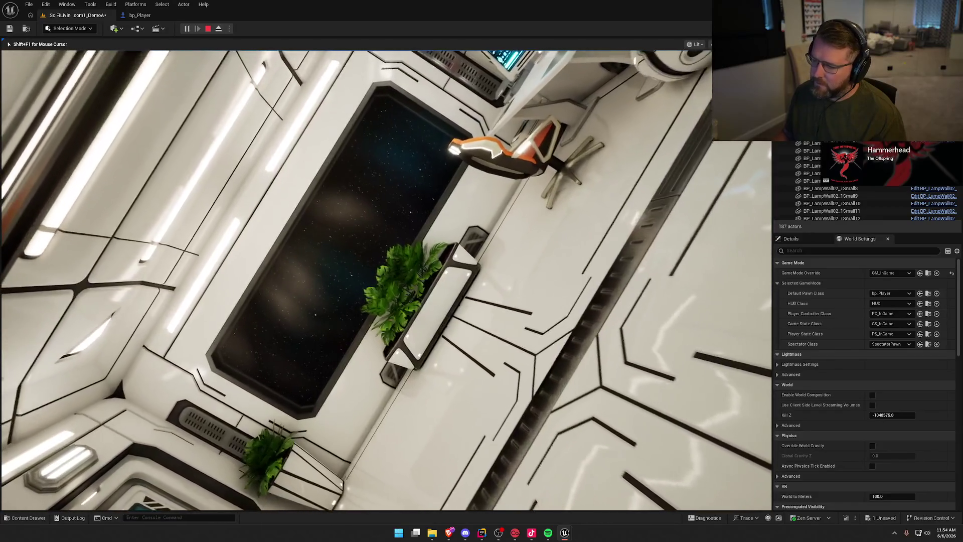
key("w")
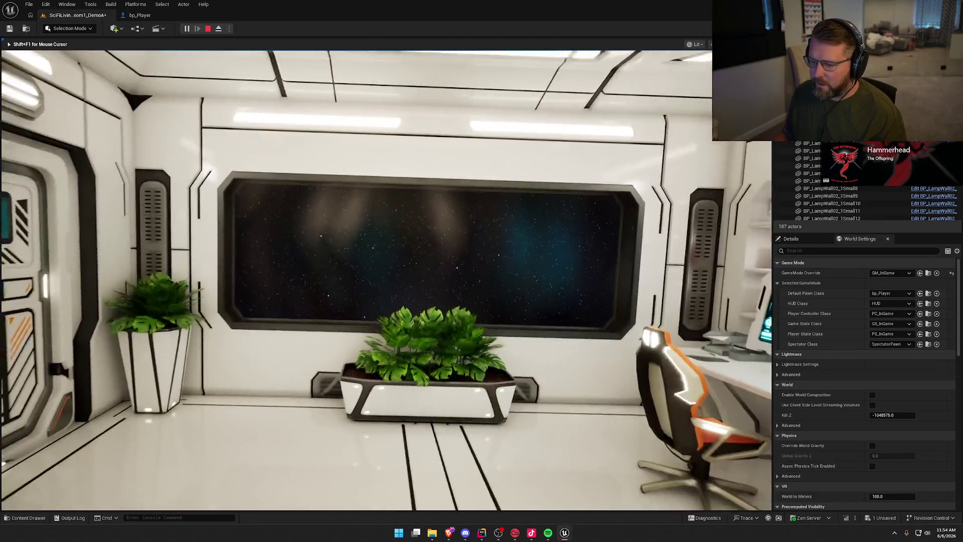
key("w")
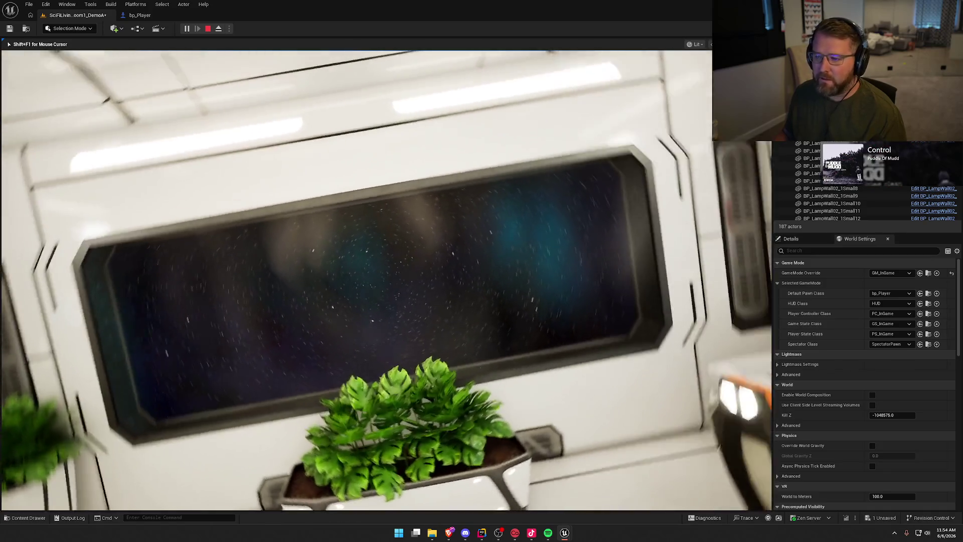
key("s")
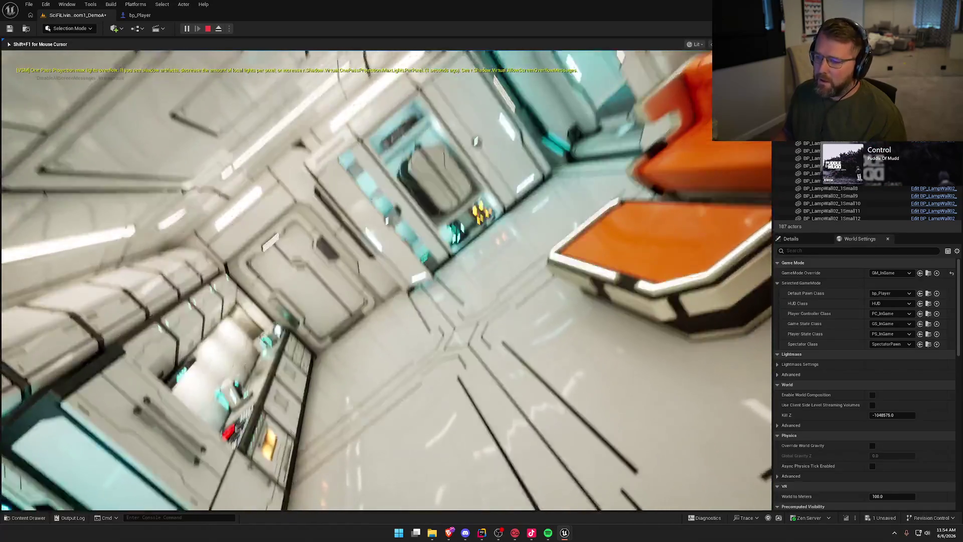
- Drift toward the door and closet, sidestep right, and float toward the kitchen
key("w")
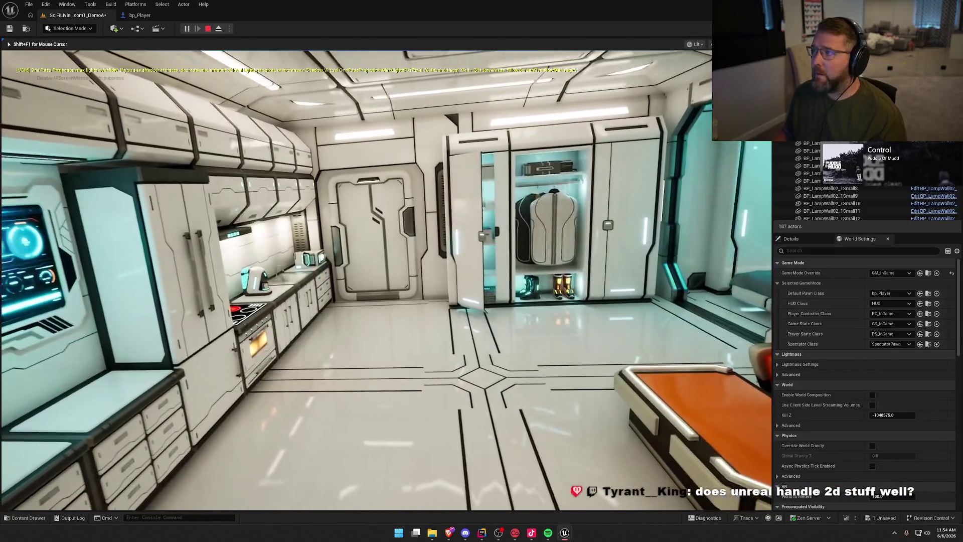
key("w")
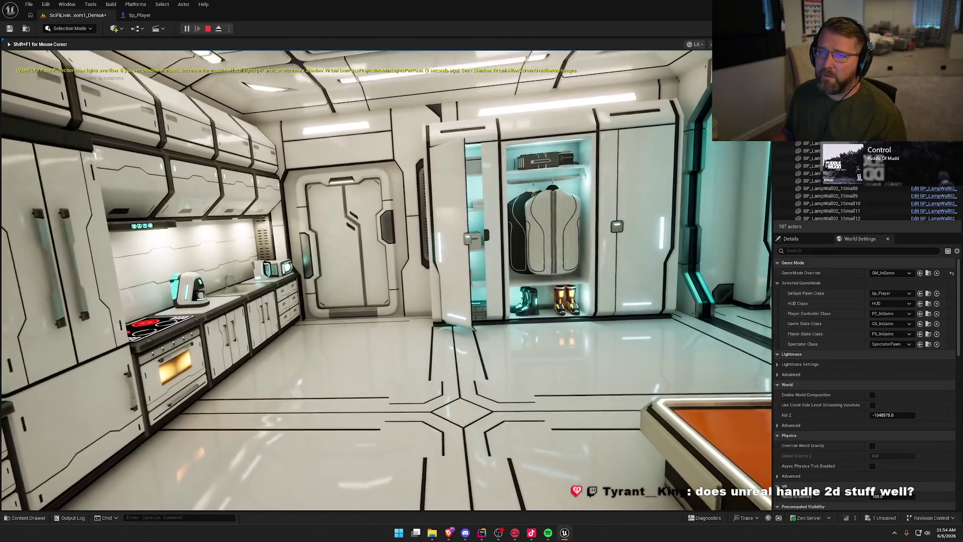
key("w")
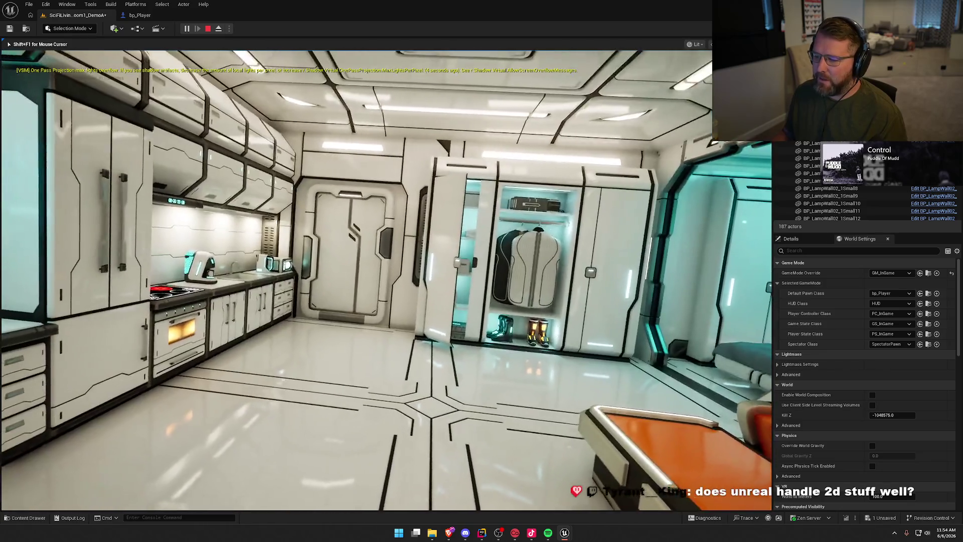
key("w")
key("w")
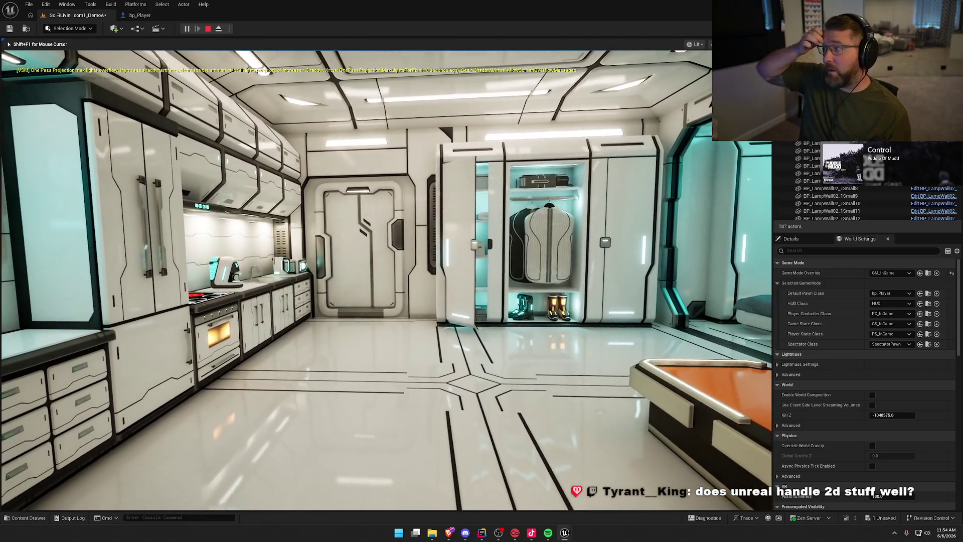
key("w")
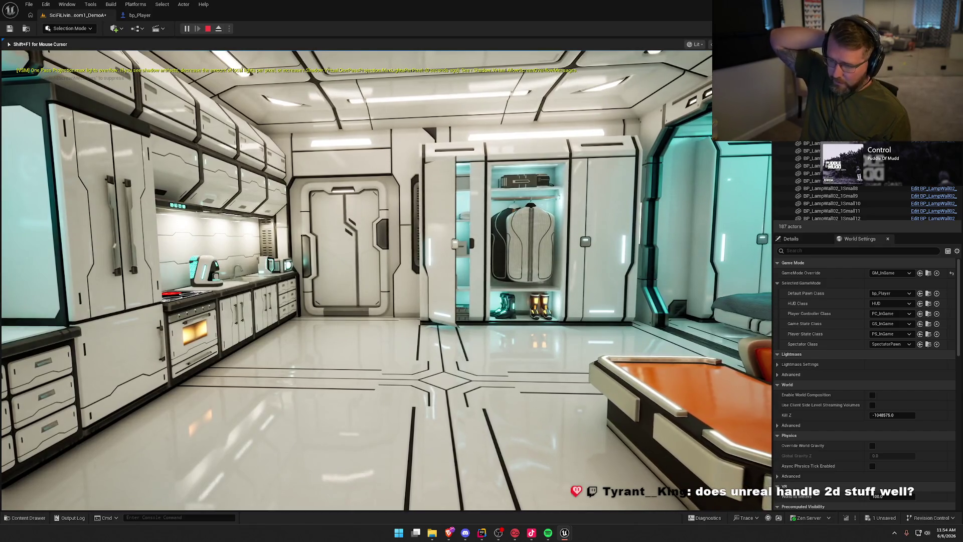
key("d")
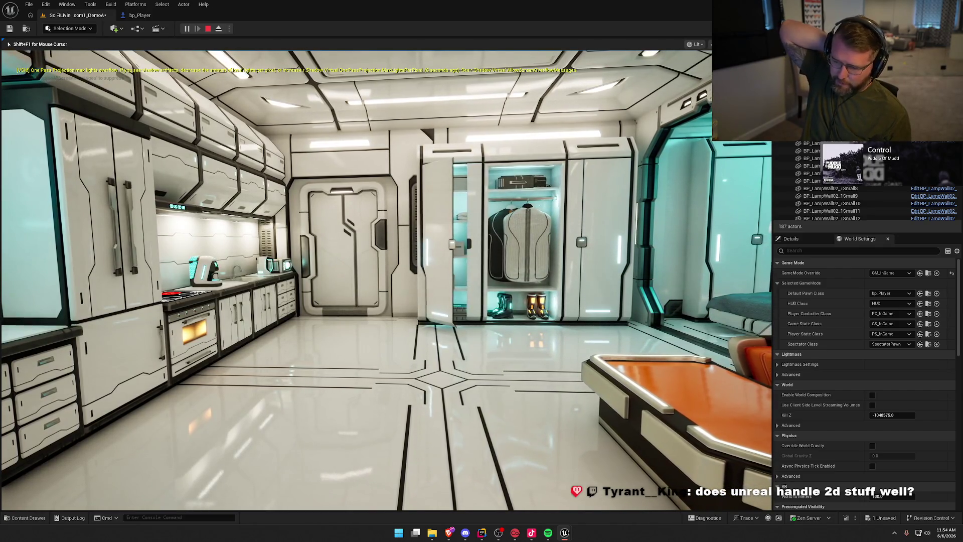
key("w")
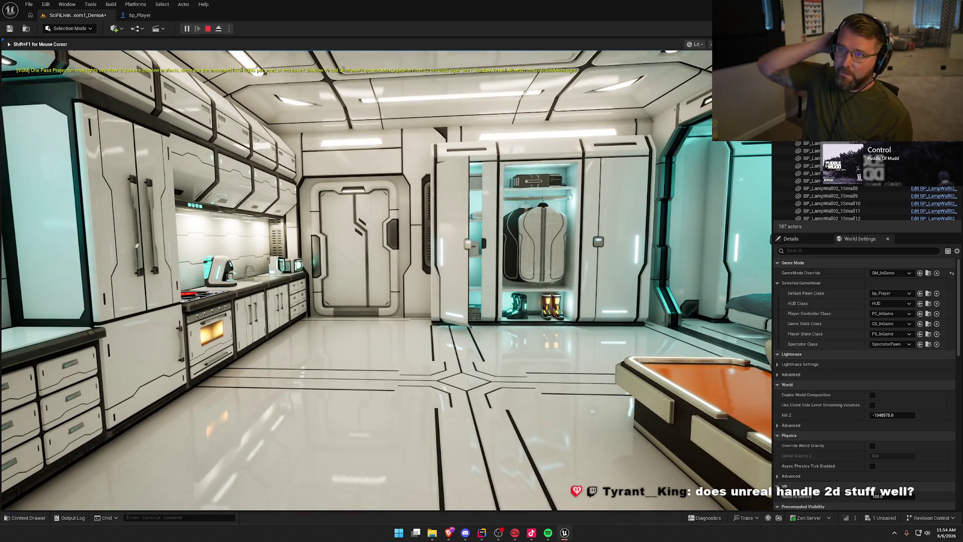
key("w")
key("w")
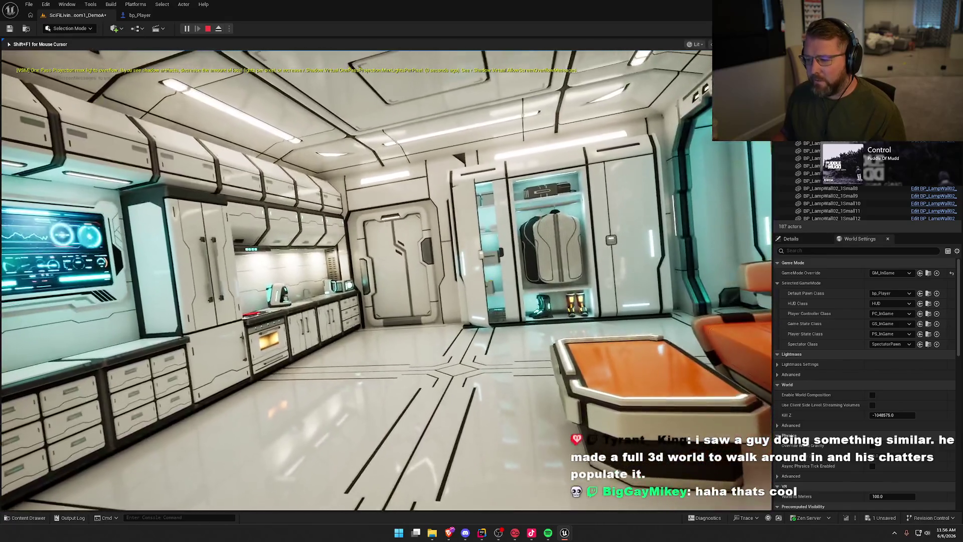
- Glide toward the kitchen and wardrobe, back off, then float up toward the ceiling
key("w")
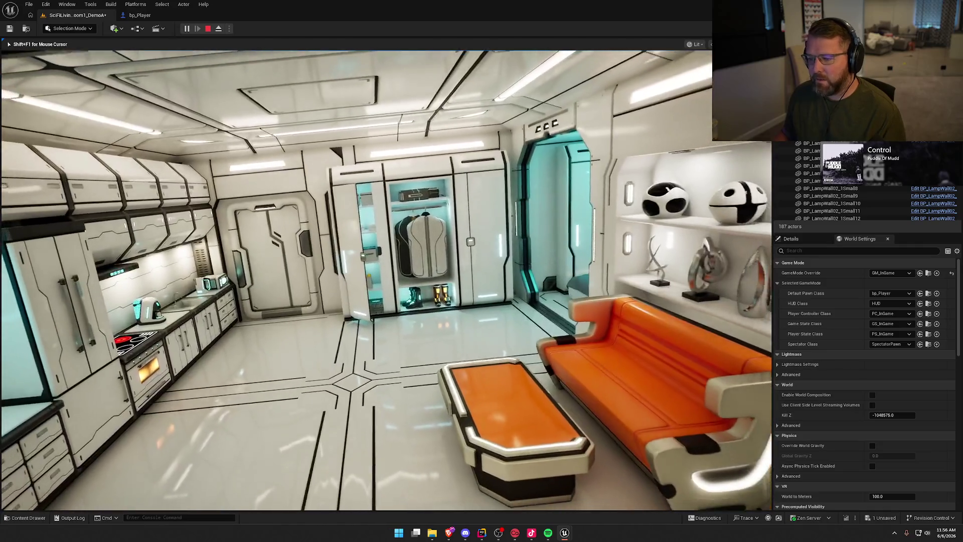
key("w")
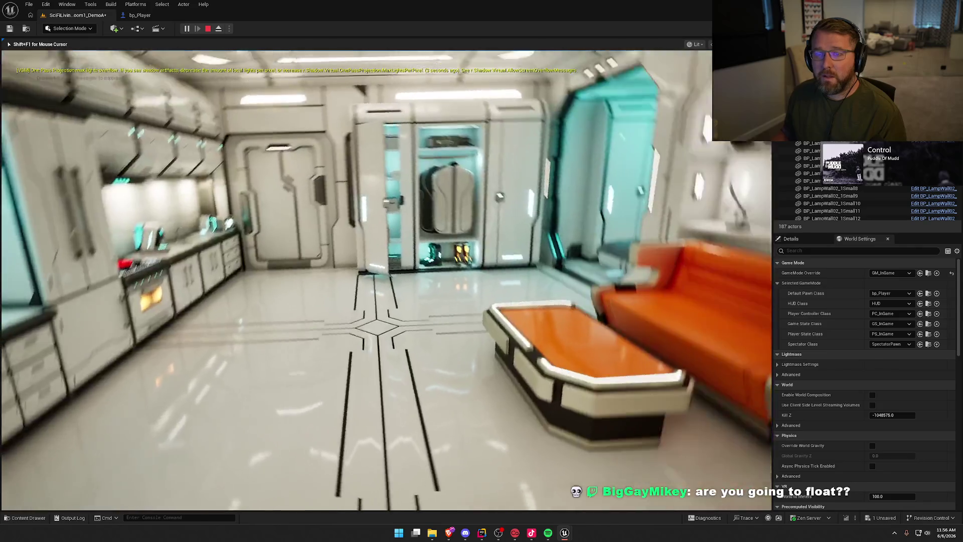
key("w")
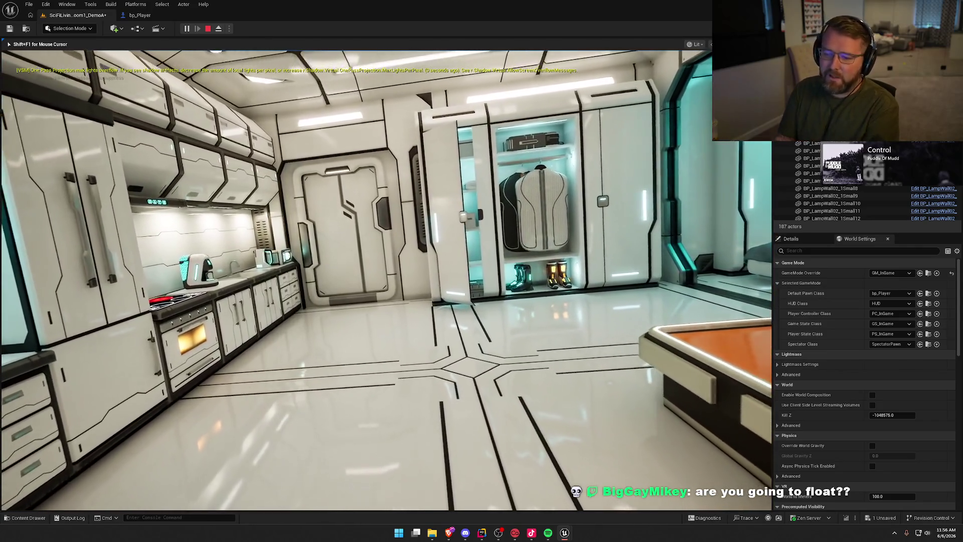
key("w")
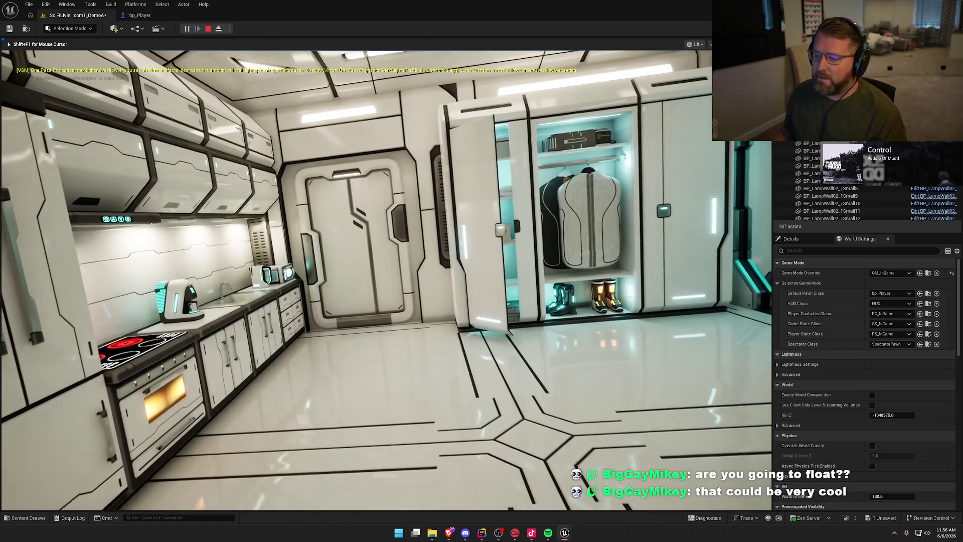
key("s")
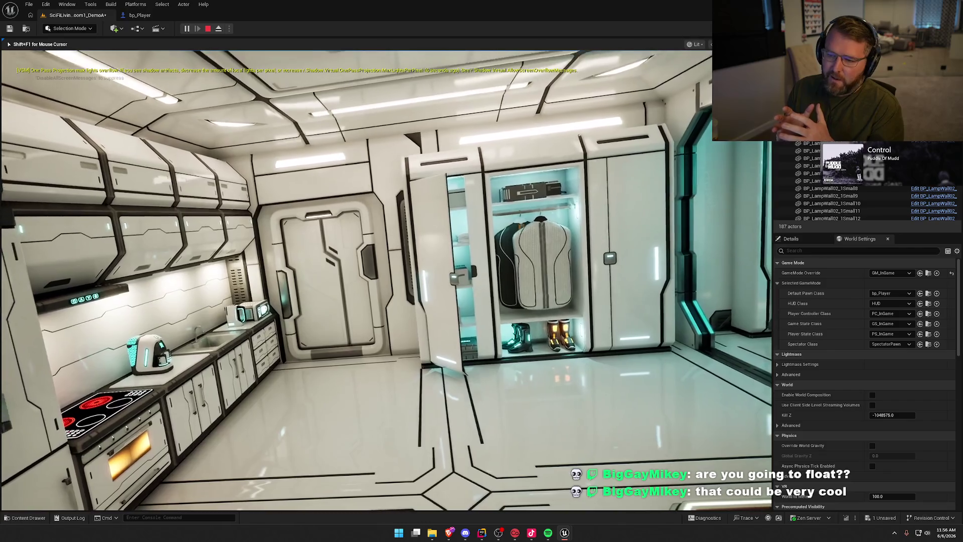
key("s")
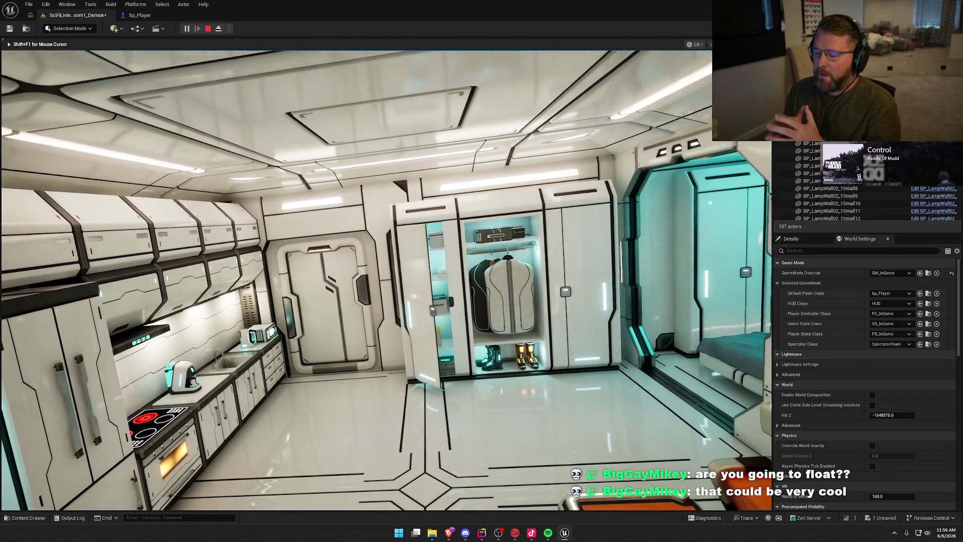
key("space")
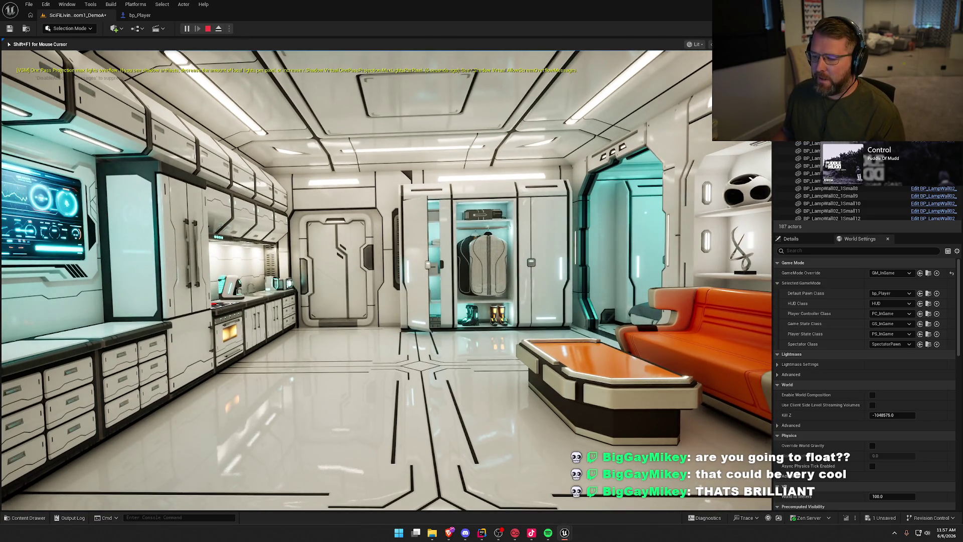
- Fly past the door and lockers and through the doorway into the bedroom
key("w")
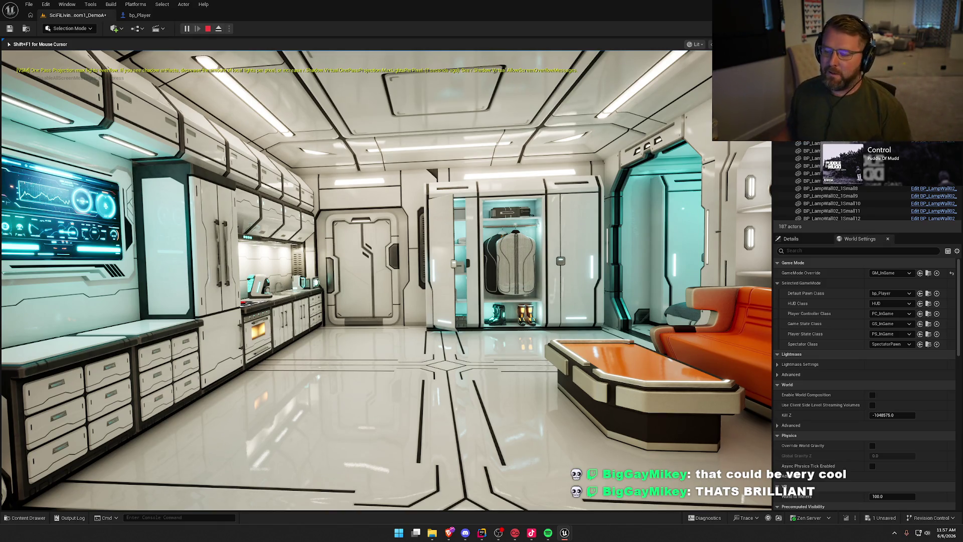
mouse_move(386, 281)
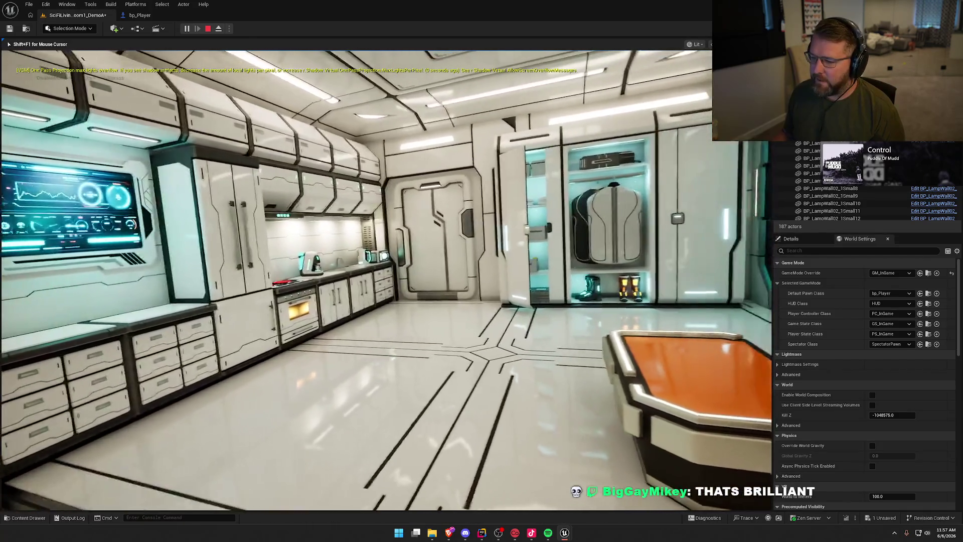
key("w")
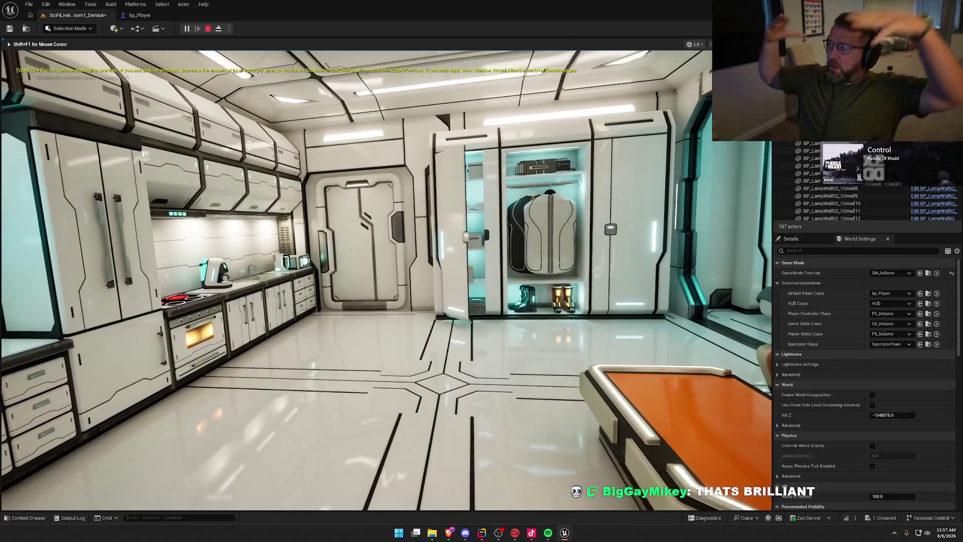
key("w")
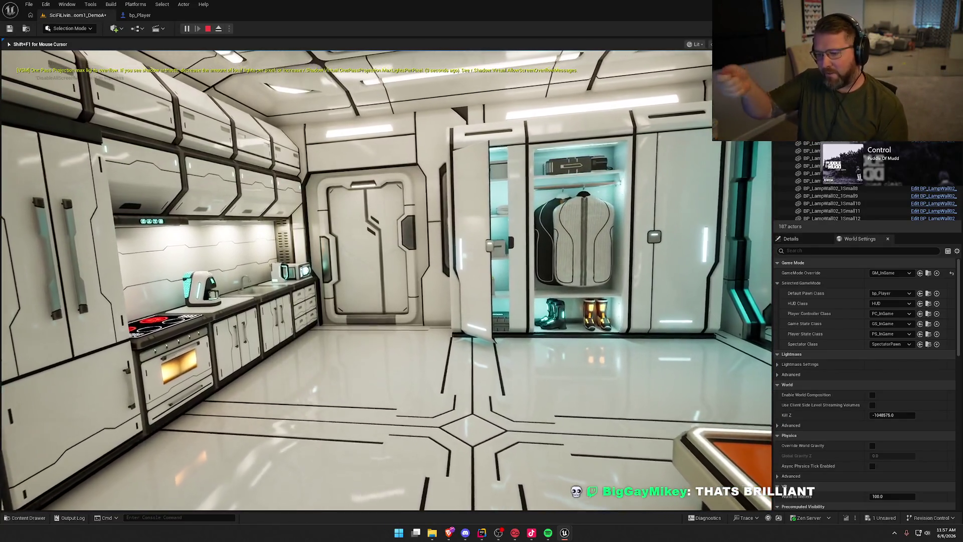
key("w")
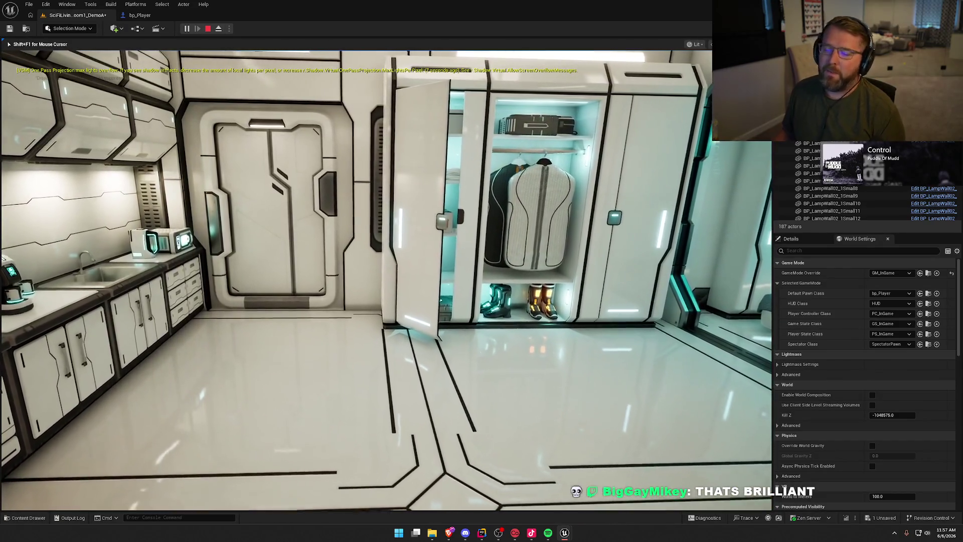
key("w")
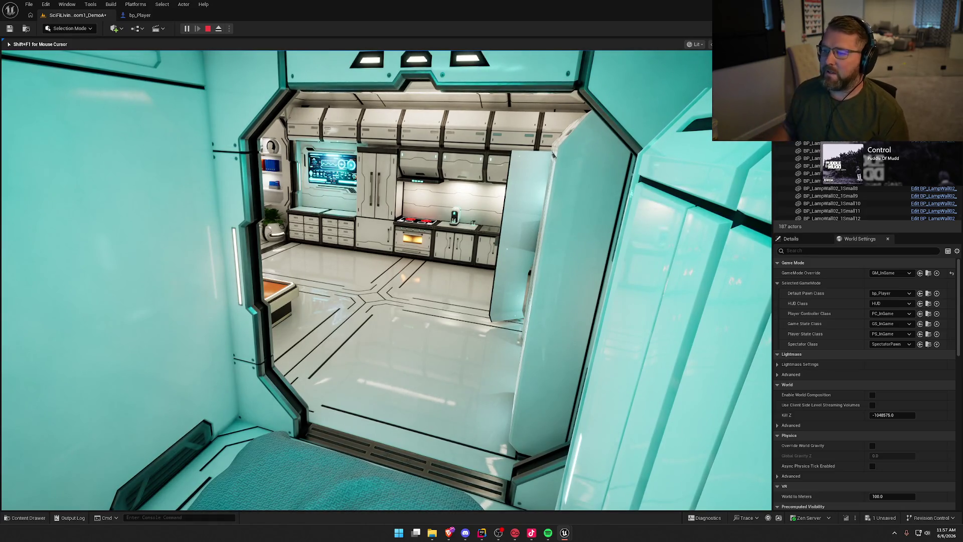
key("w")
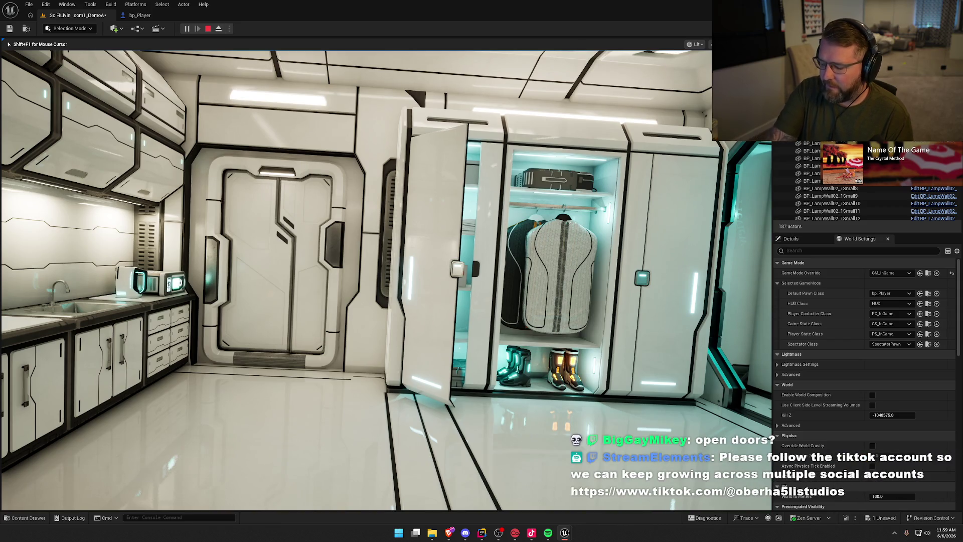
- Approach the lockers, back up to reveal kitchen and bed, then approach again
key("w")
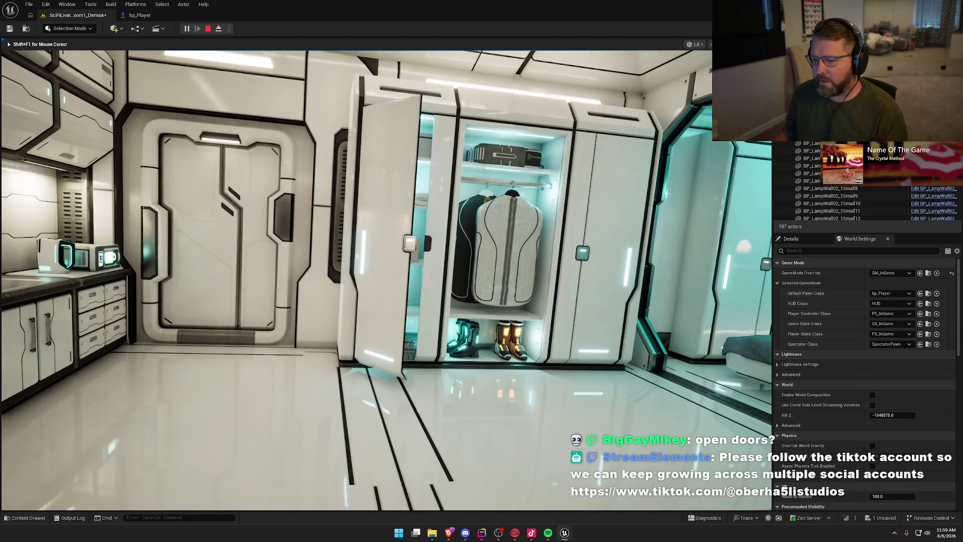
key("s")
key("s")
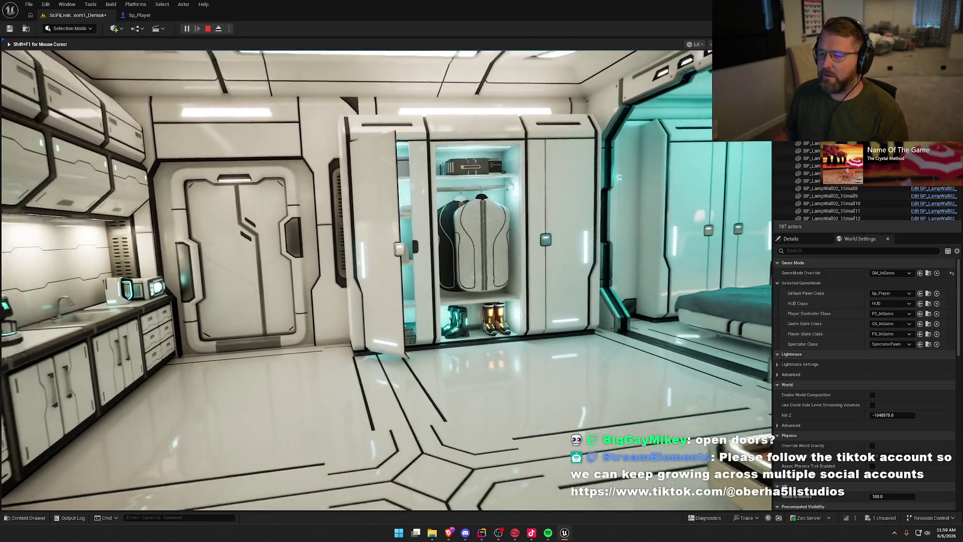
key("s")
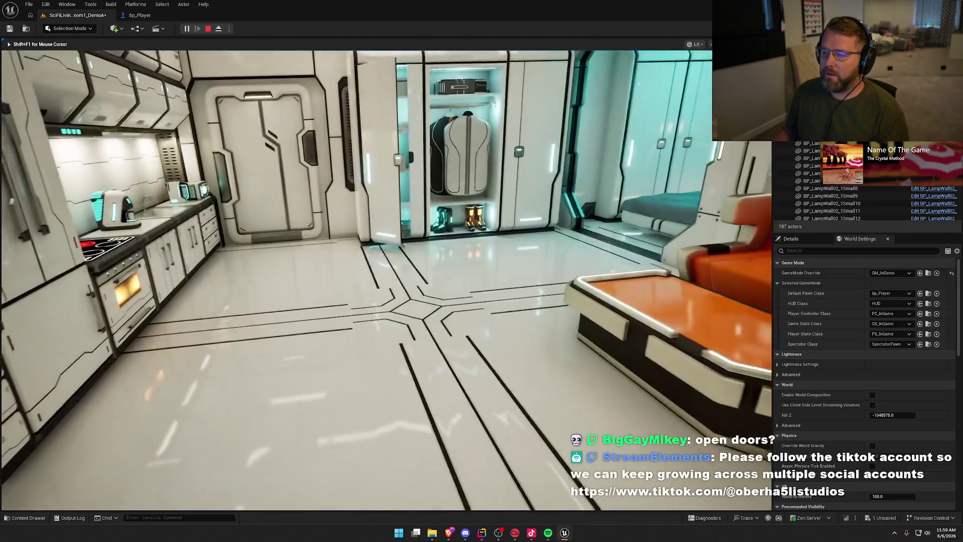
key("w")
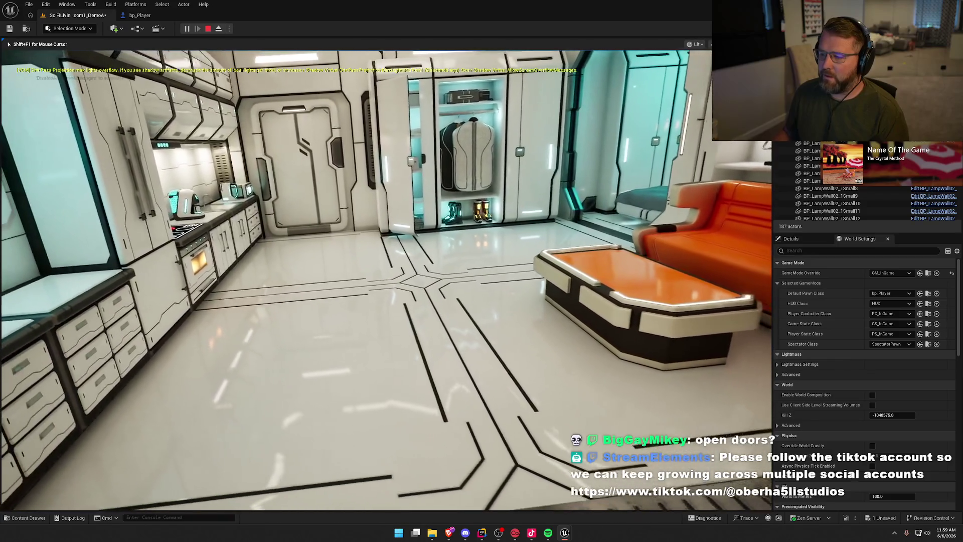
key("w")
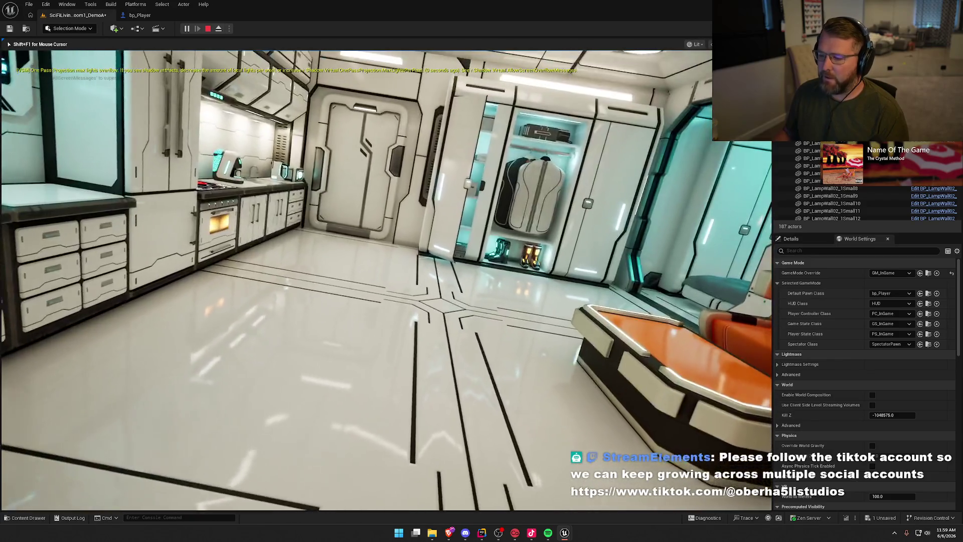
key("w")
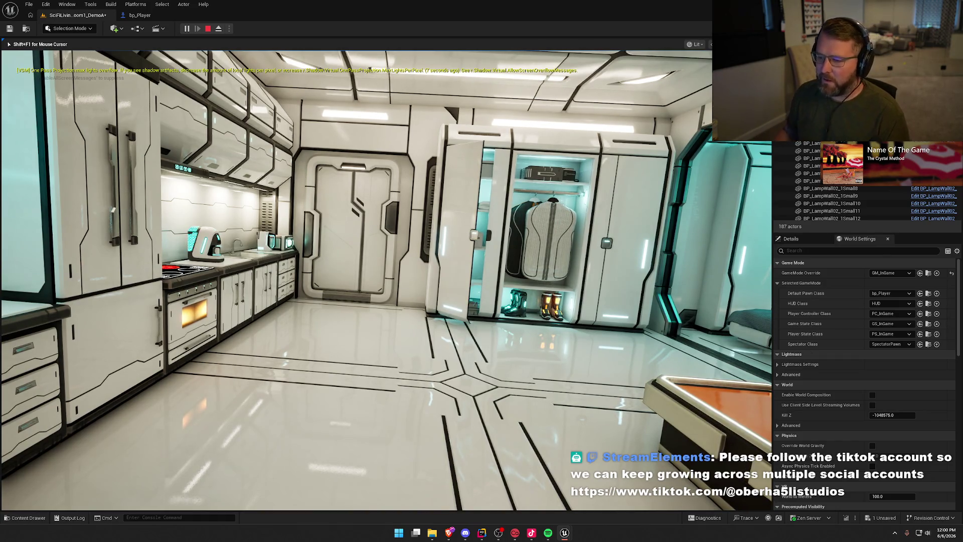
key("d")
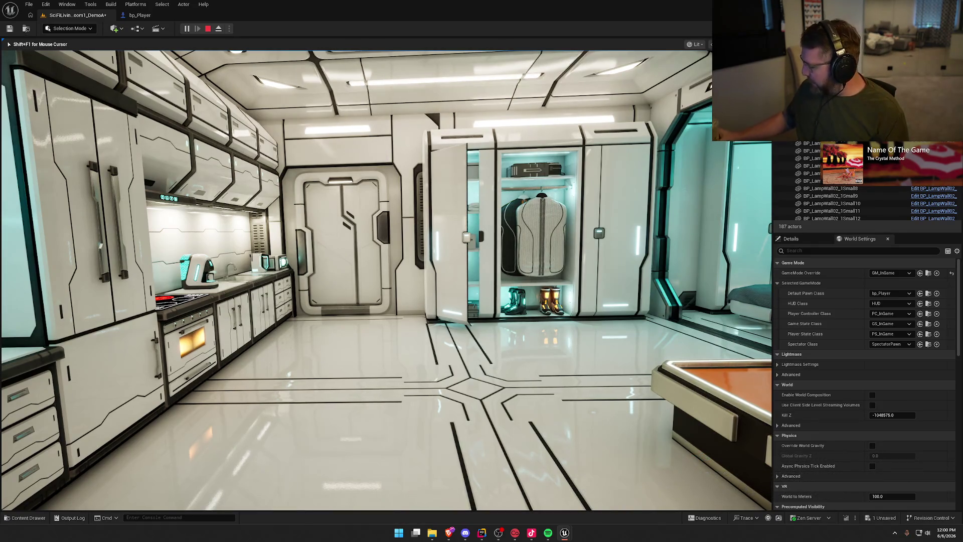
- Loop into the bedroom toward the headboard and fly back out into the kitchen
key("w")
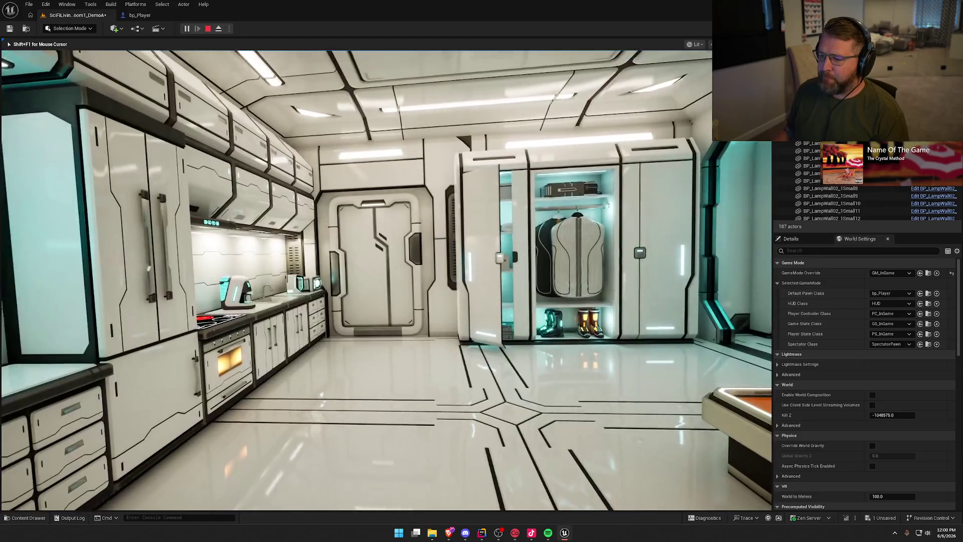
key("w")
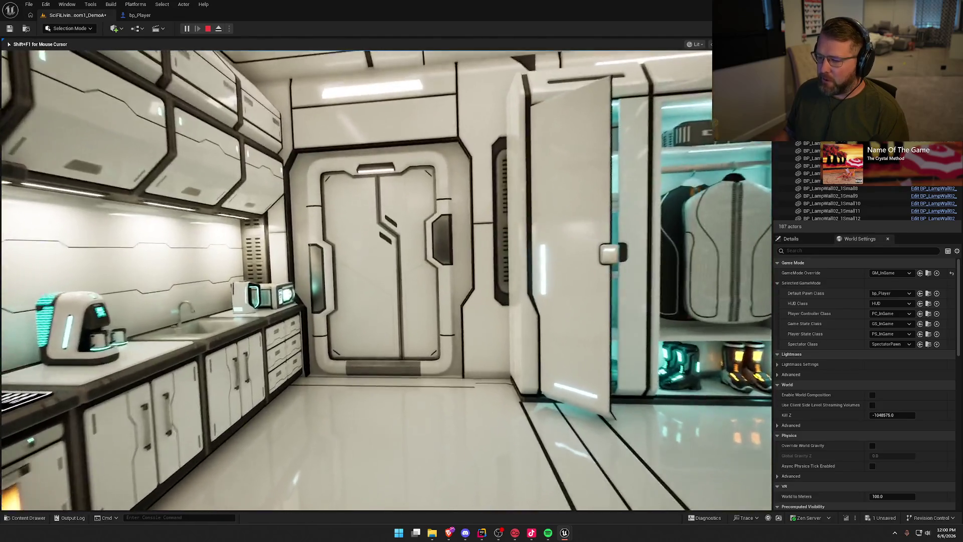
key("w")
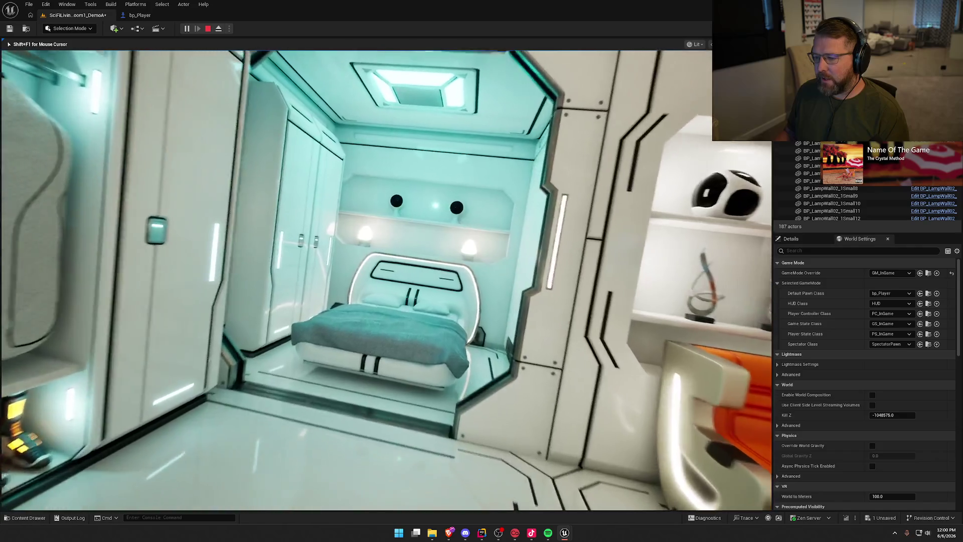
key("w")
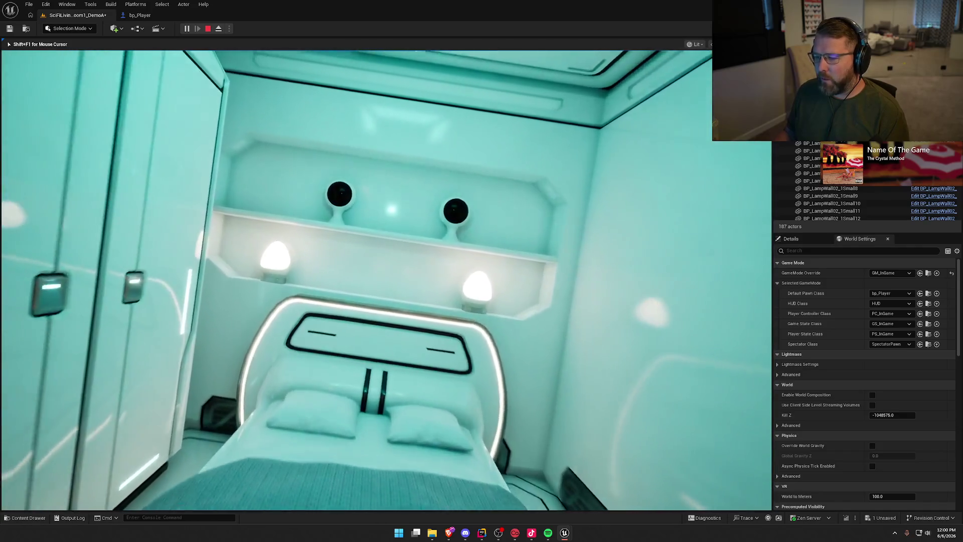
key("w")
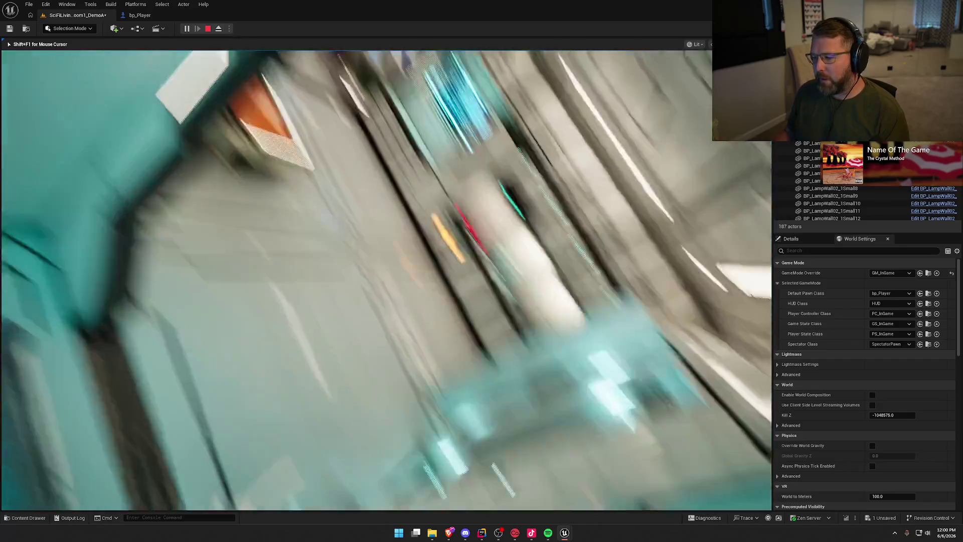
key("w")
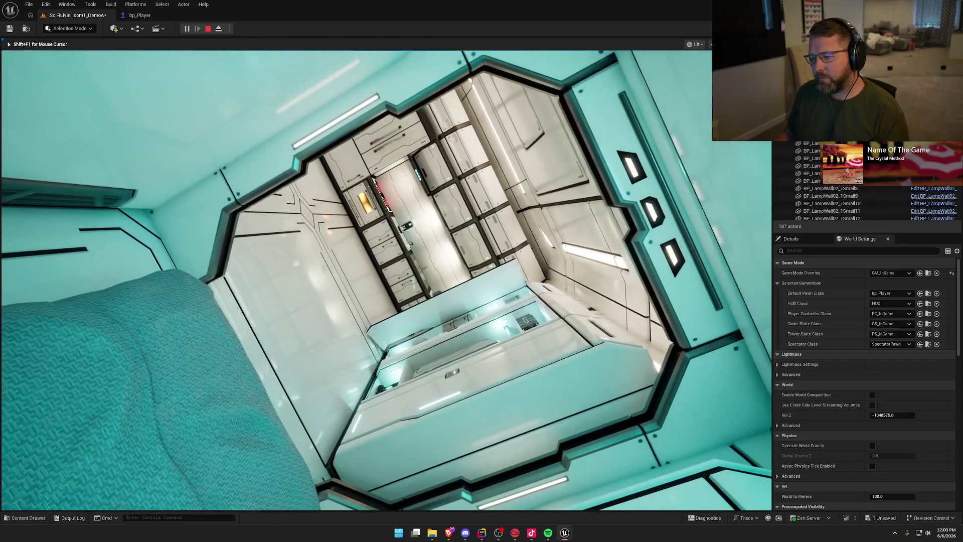
key("w")
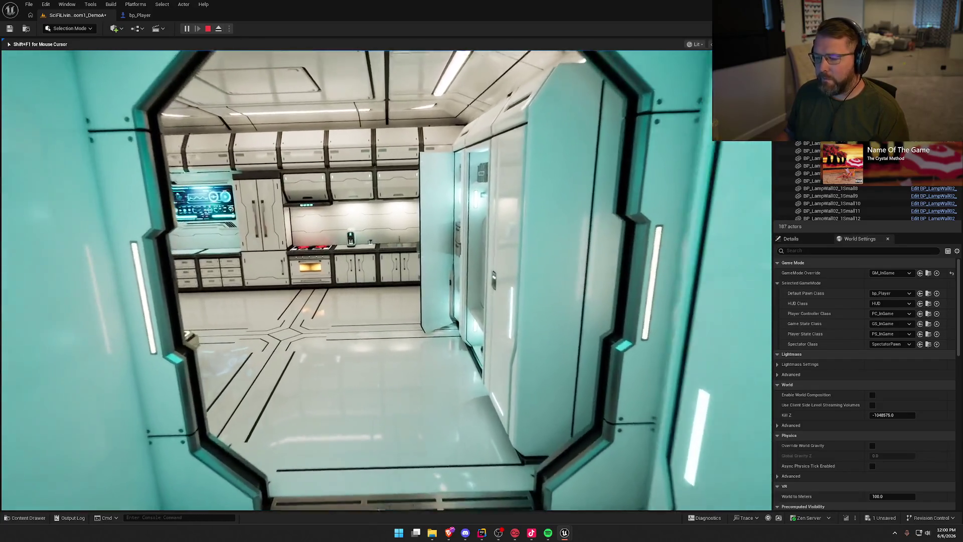
- Fly toward the window and desk, then swing around to face the kitchen cabinets
key("w")
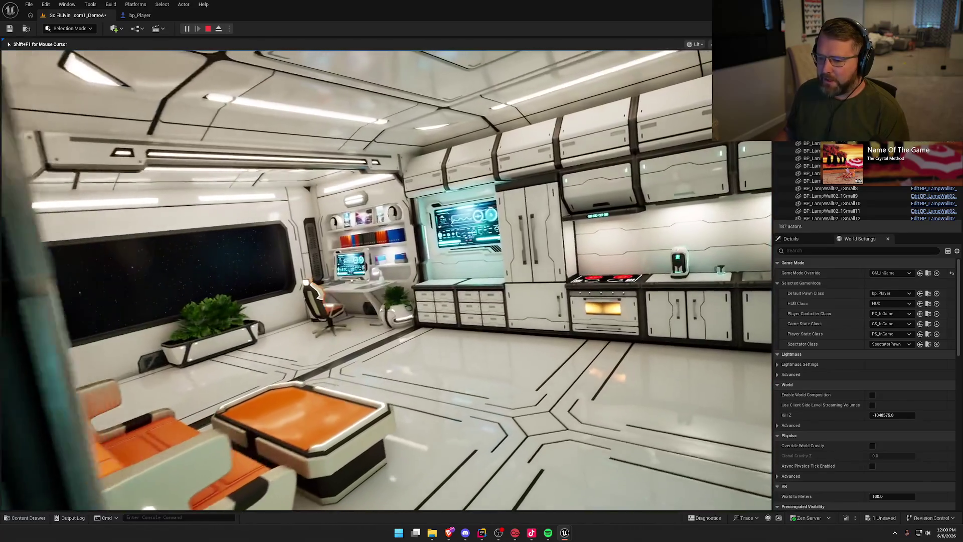
key("w")
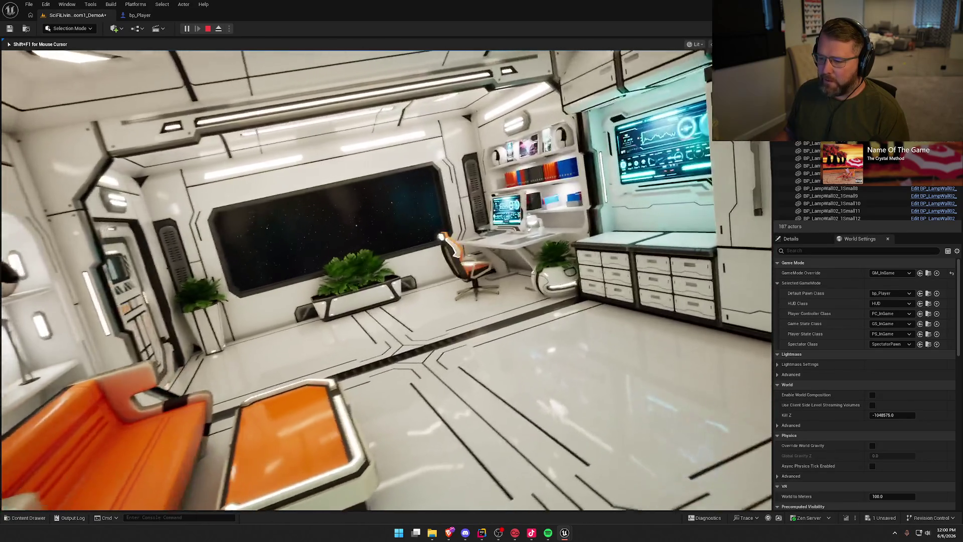
key("w")
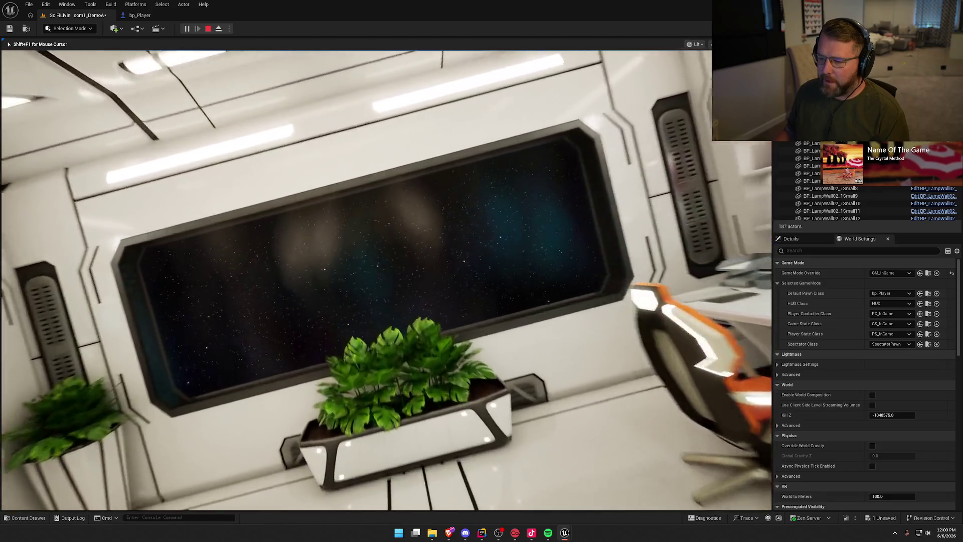
key("w")
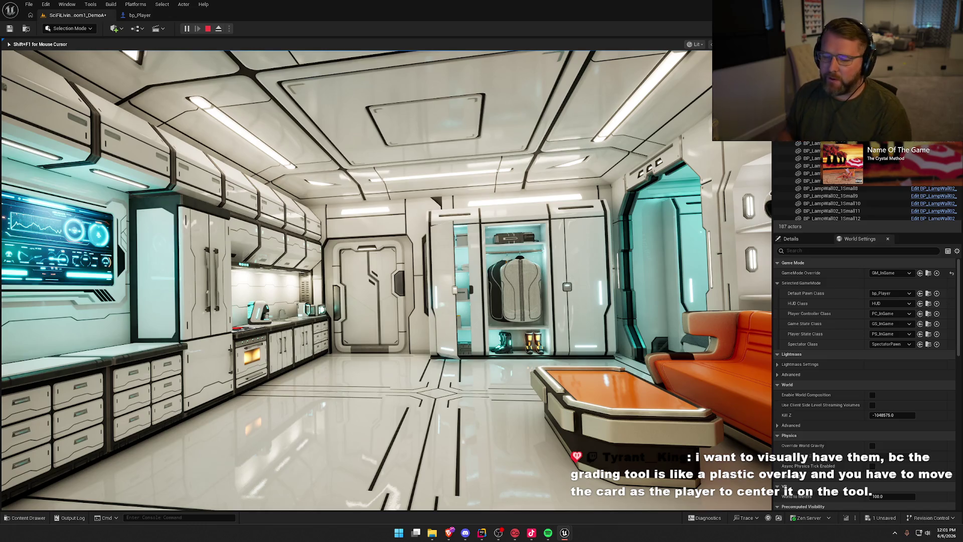
- Fly forward toward the doorway, then back off above the kitchen counter
key("w")
key("w")
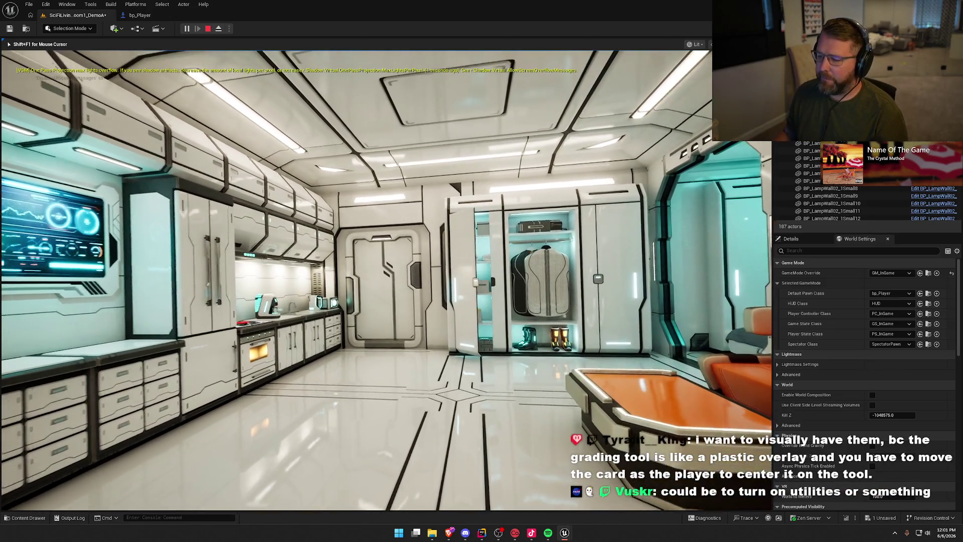
key("w")
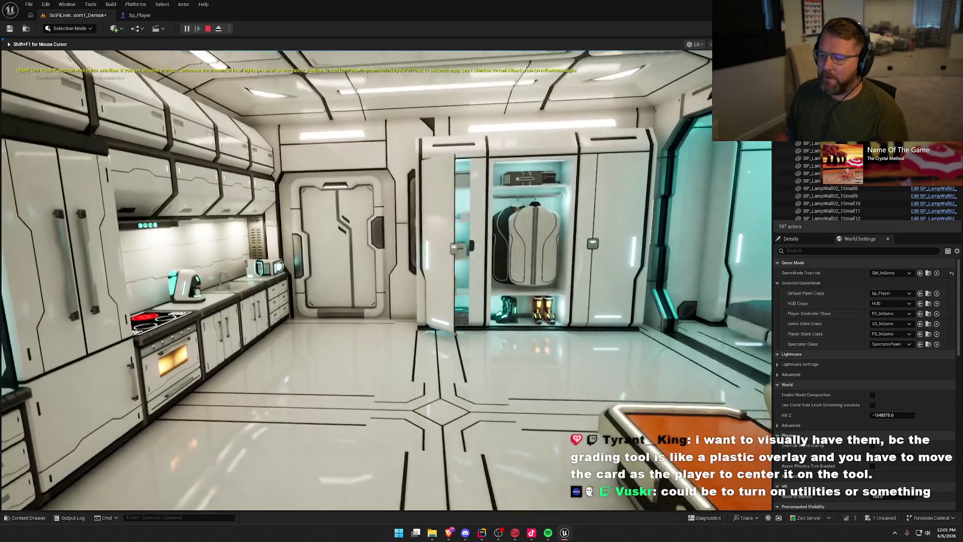
key("s")
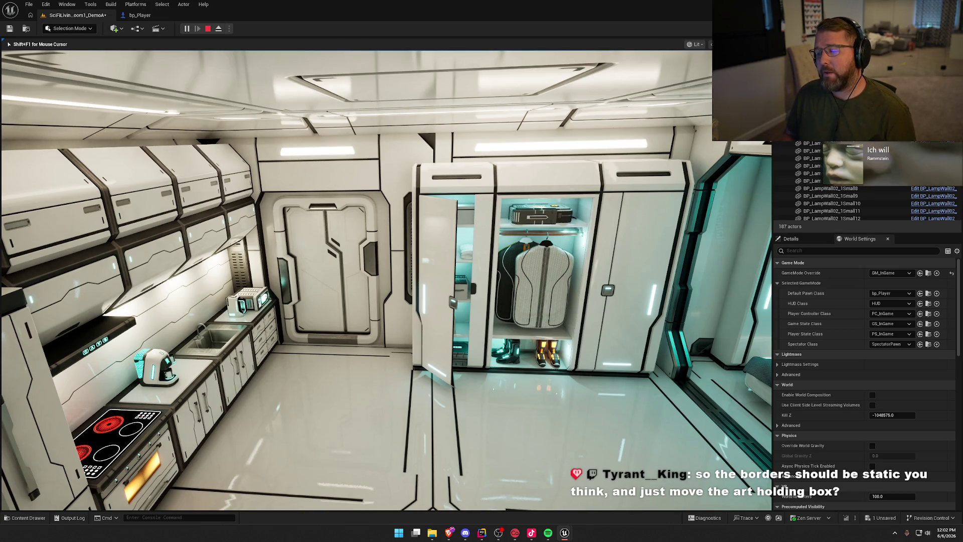
- Fly from the sliding door down to the desk and over to the kitchen corridor
key("w")
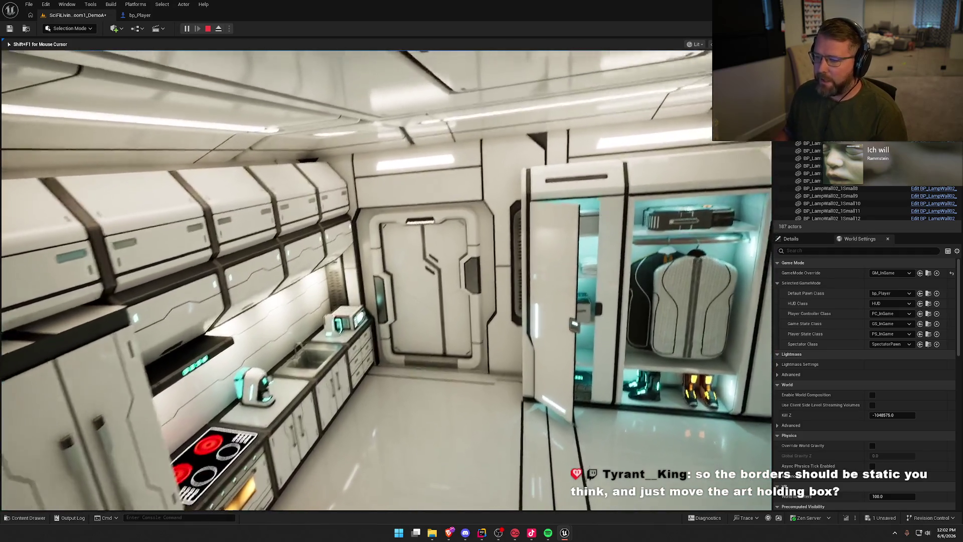
key("w")
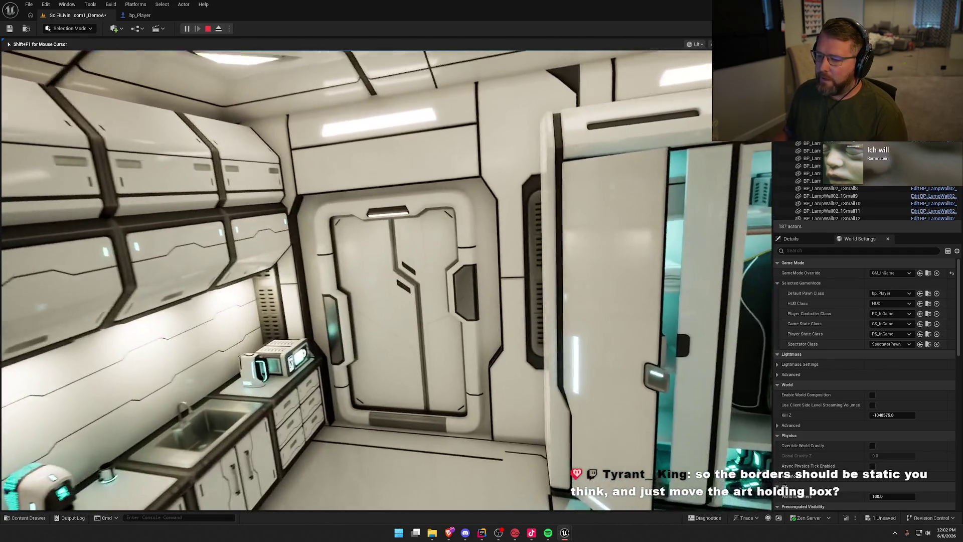
key("w")
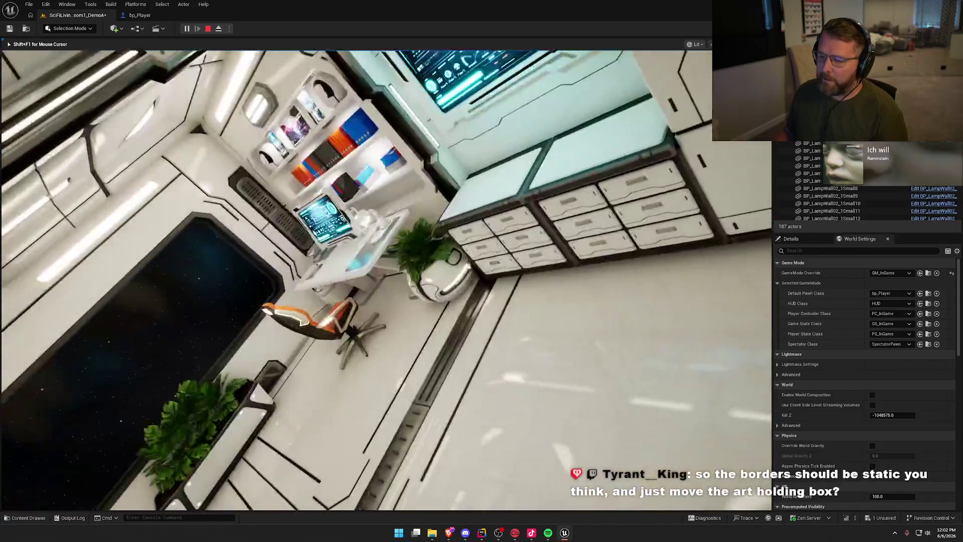
key("w")
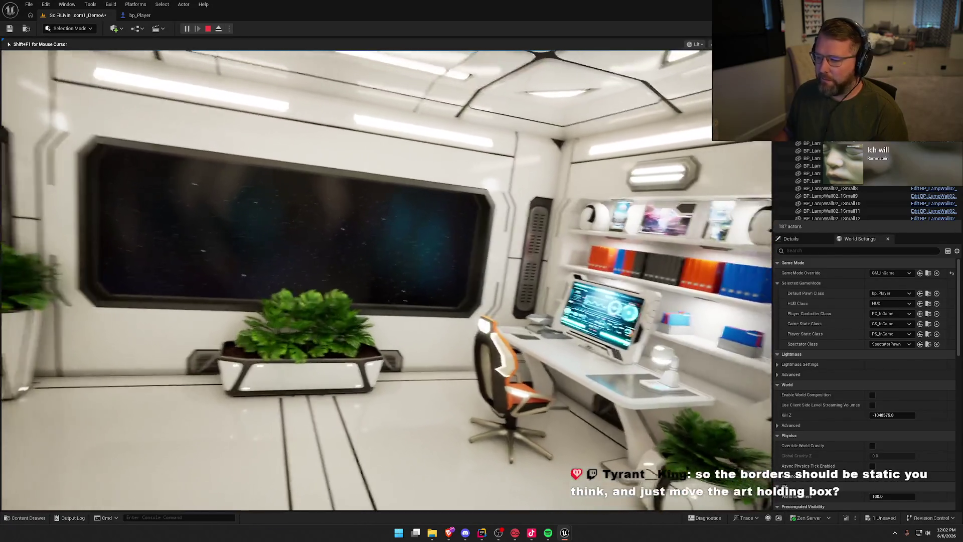
key("w")
key("w")
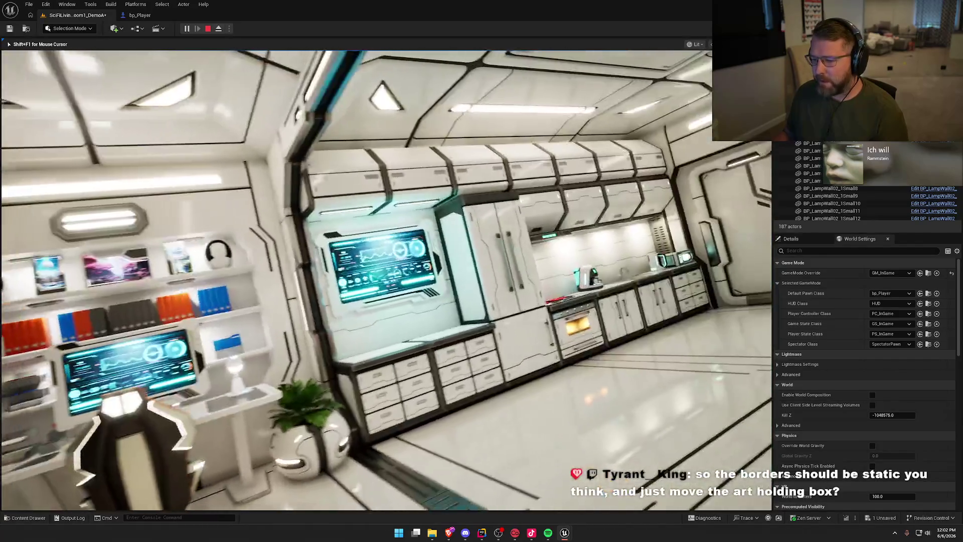
key("w")
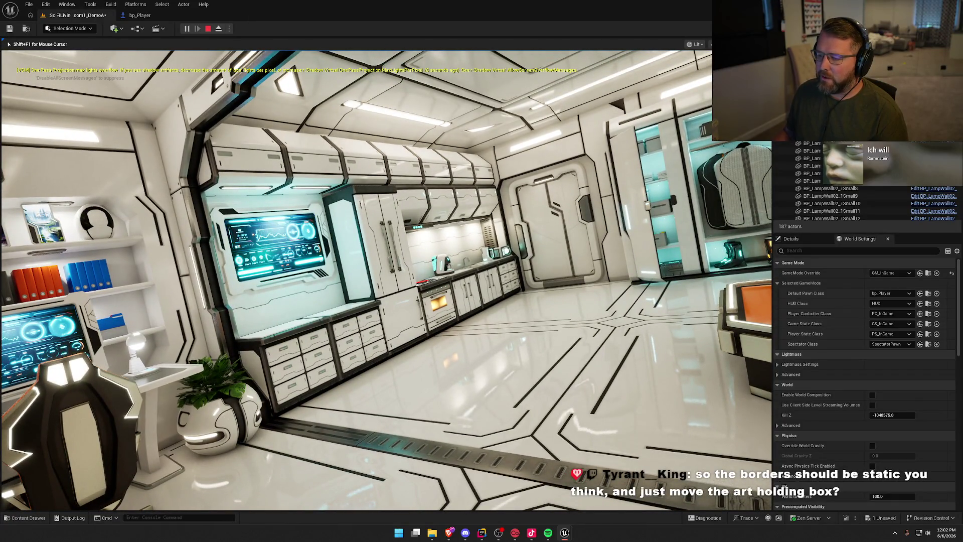
- Approach the door and wardrobe, then back away and drift slightly right
key("w")
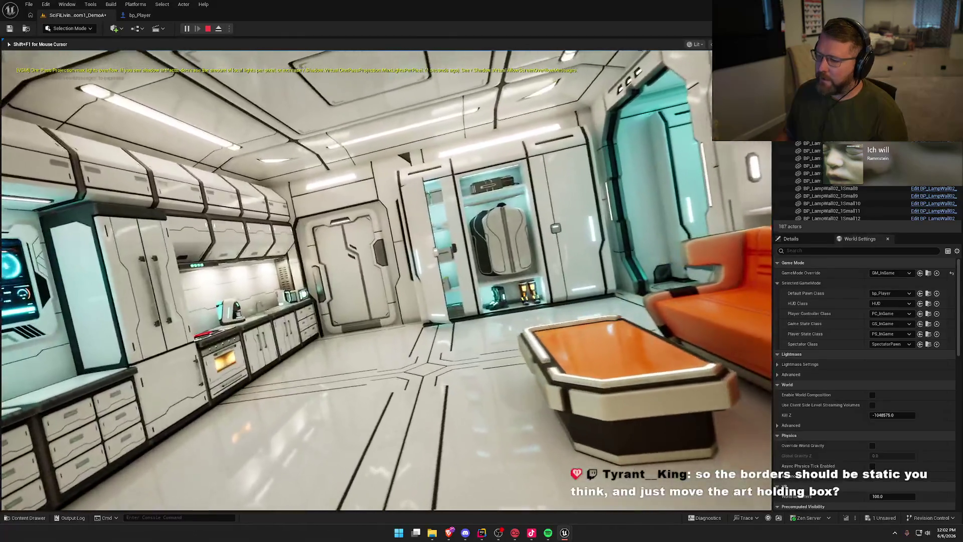
key("w")
key("w")
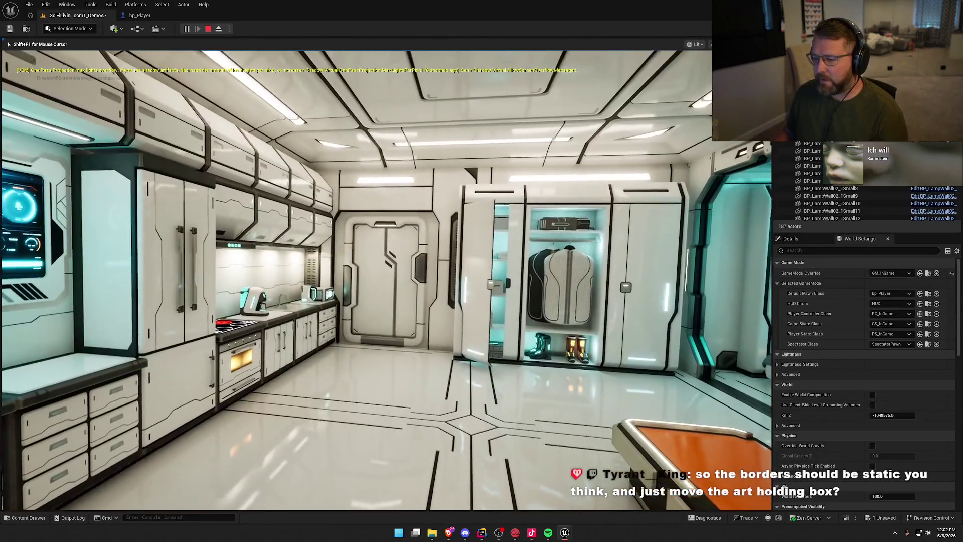
key("w")
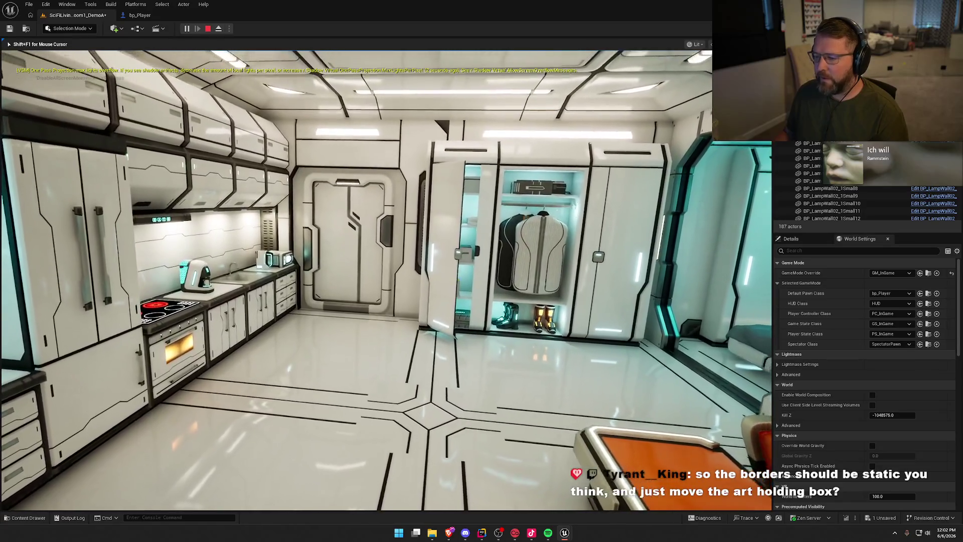
key("s")
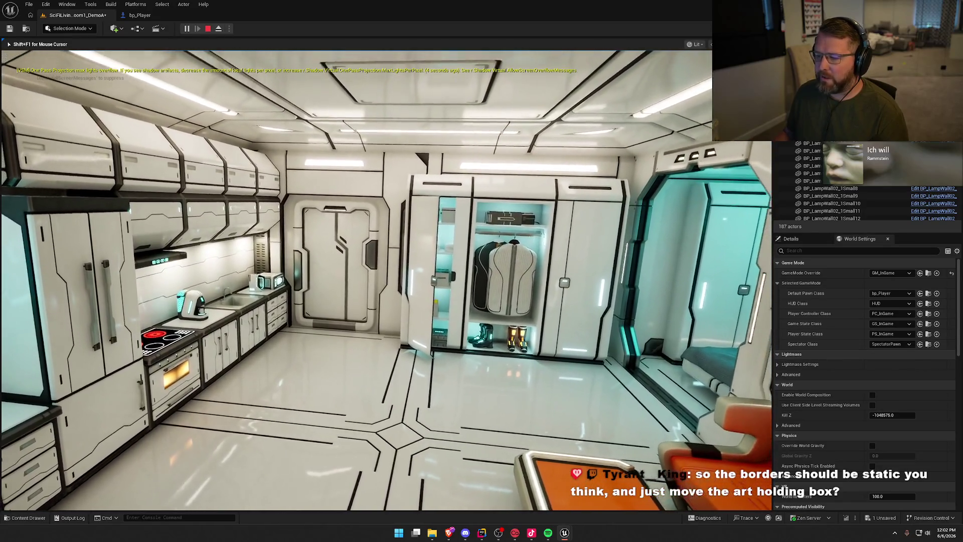
key("d")
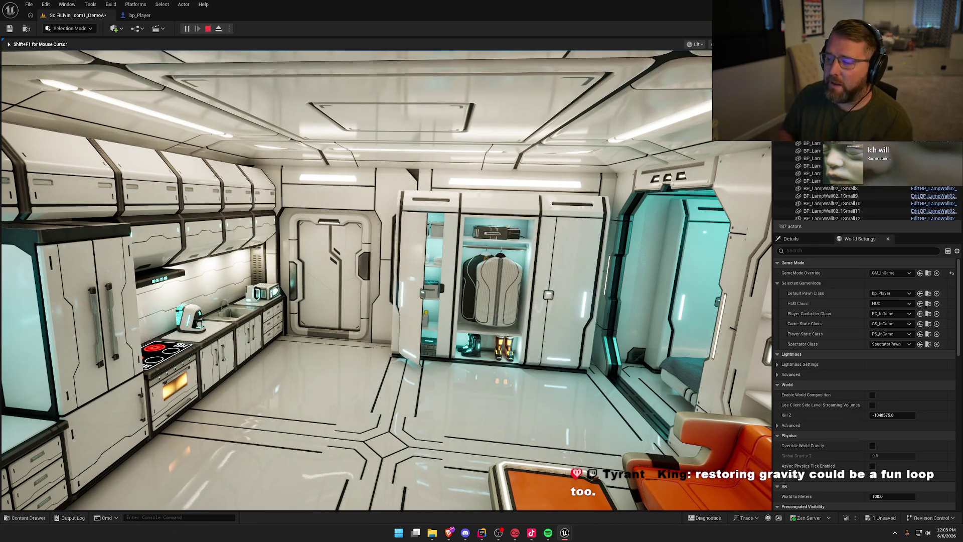
- Fly toward the closet and door, then turn to the orange sofa, window and planter
key("w")
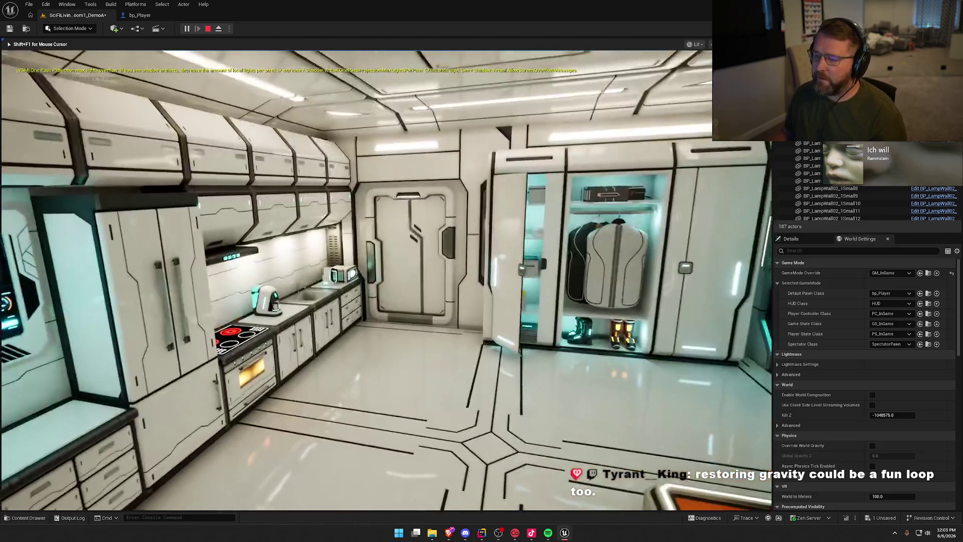
key("w")
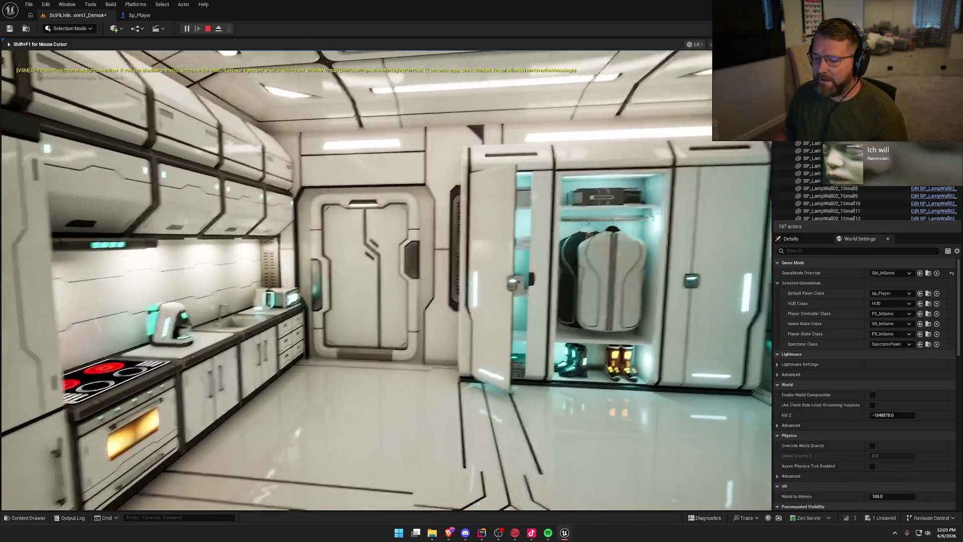
key("w")
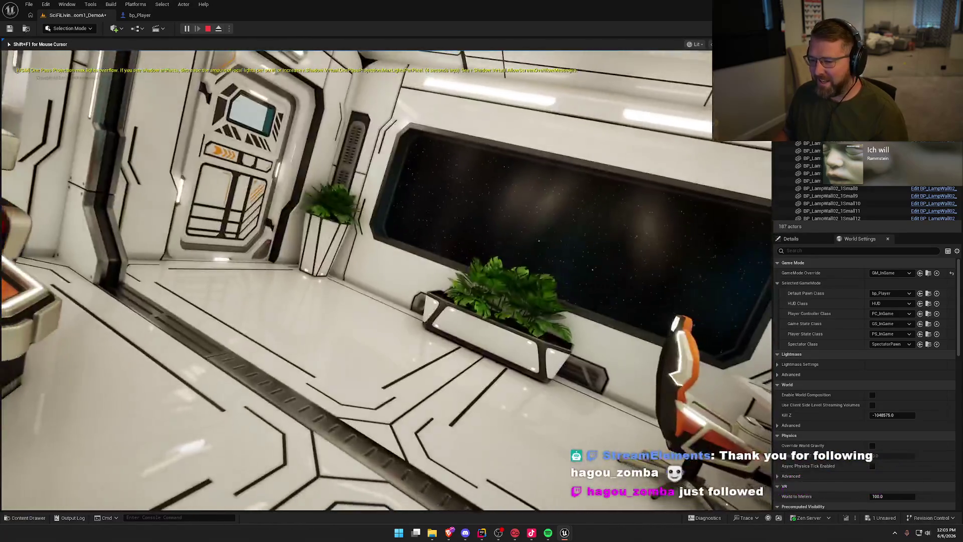
key("w")
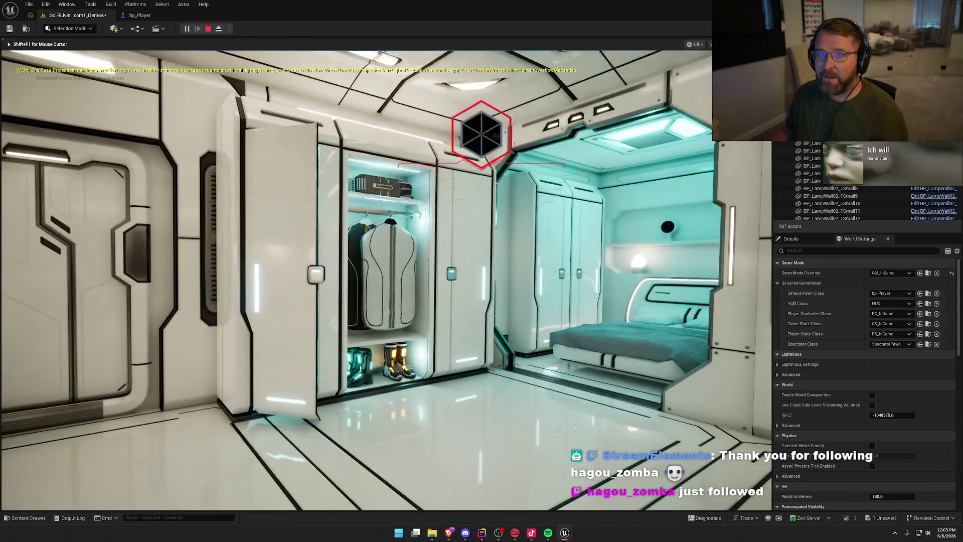
key("w")
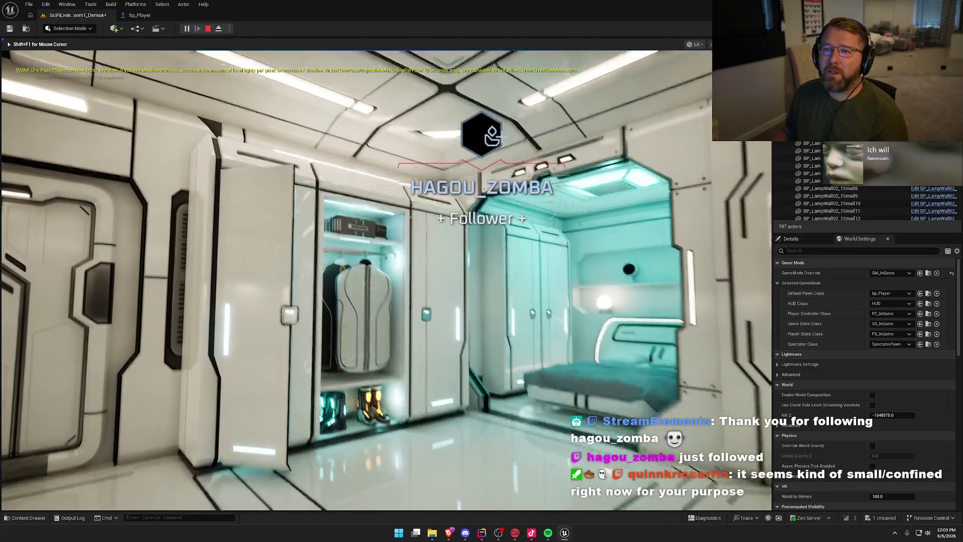
key("w")
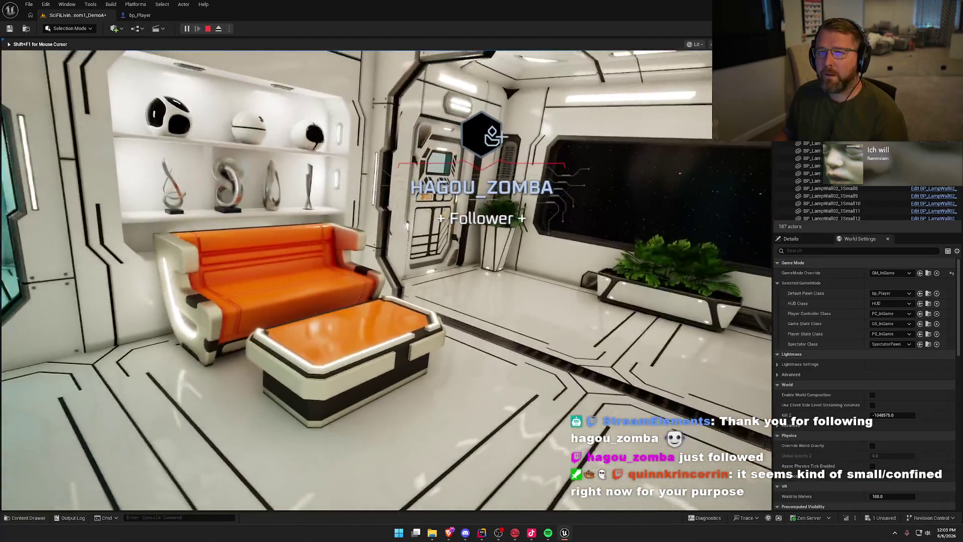
key("w")
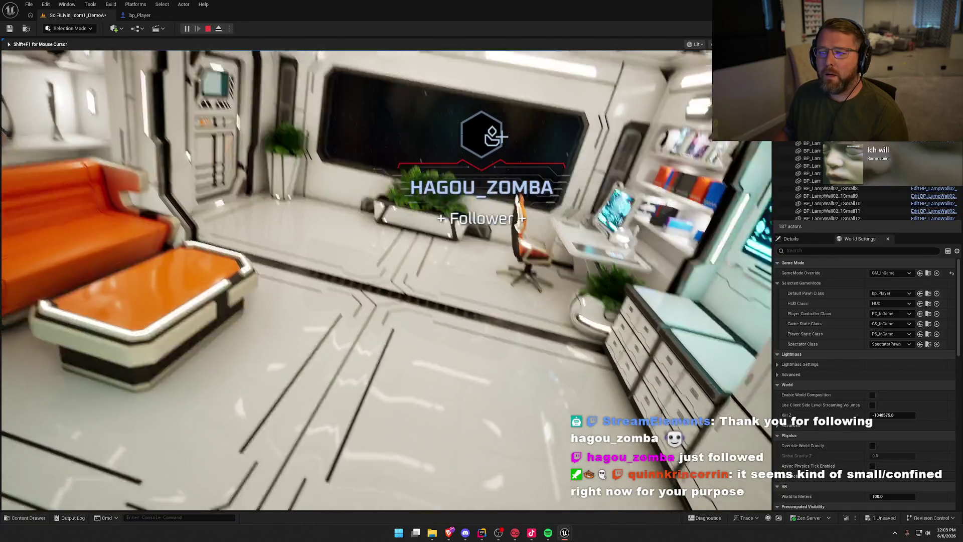
key("w")
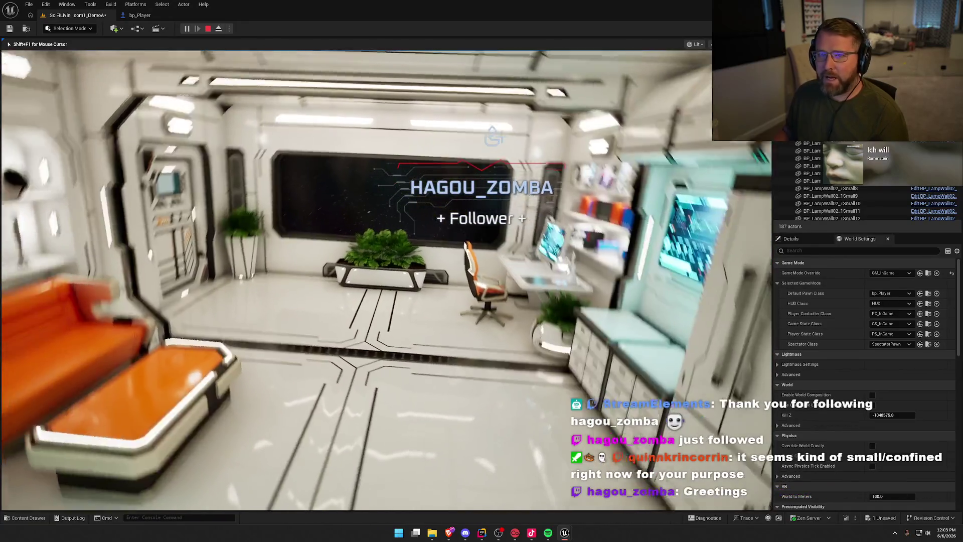
key("w")
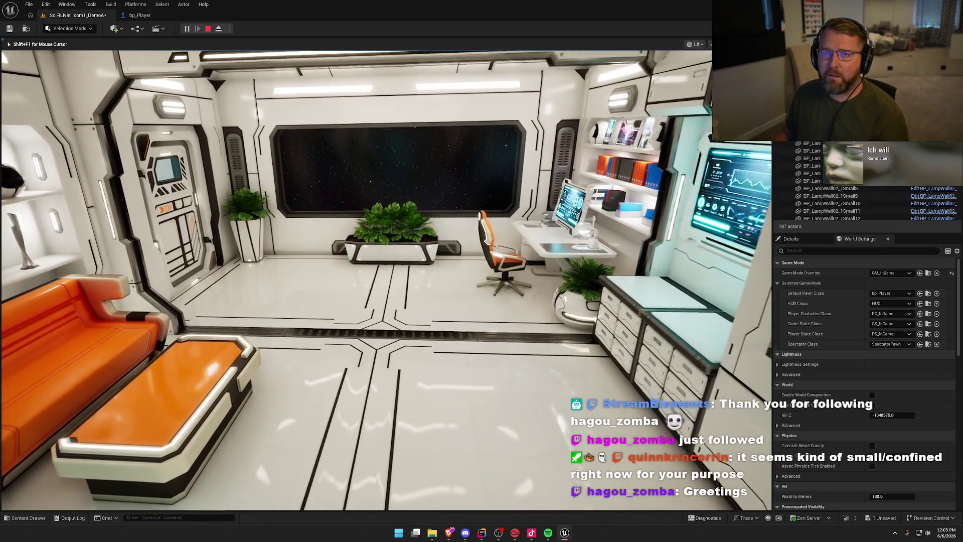
key("w")
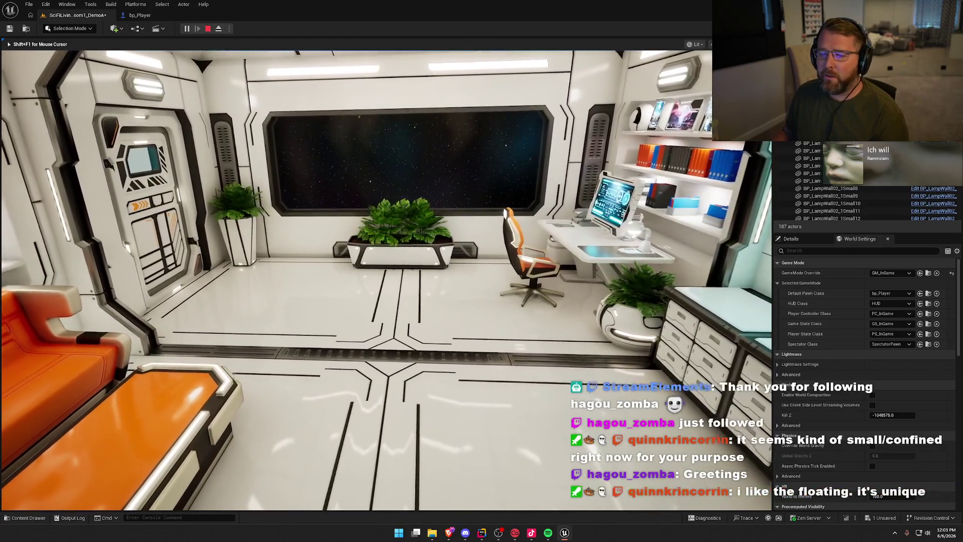
- Back away across the room toward the desk, then edge toward the kitchen and closet
key("s")
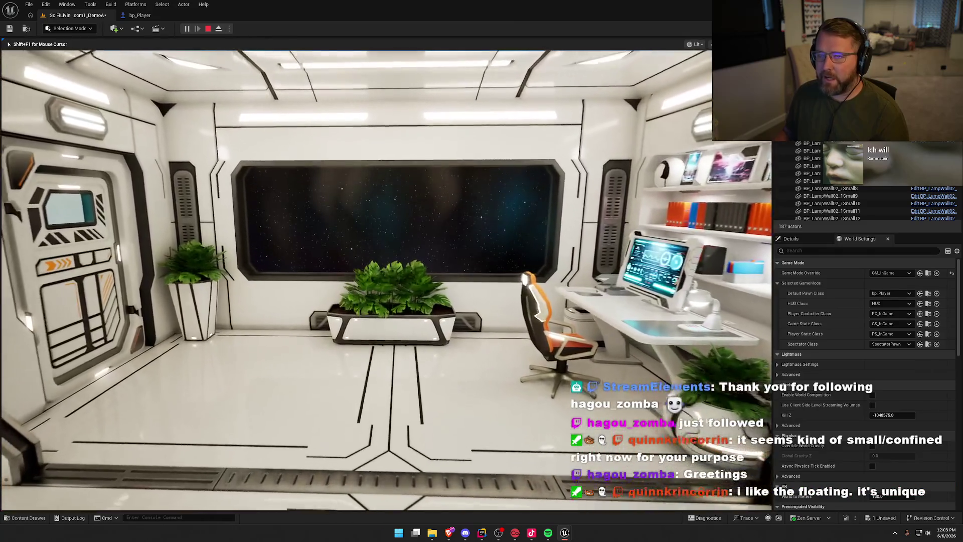
key("w")
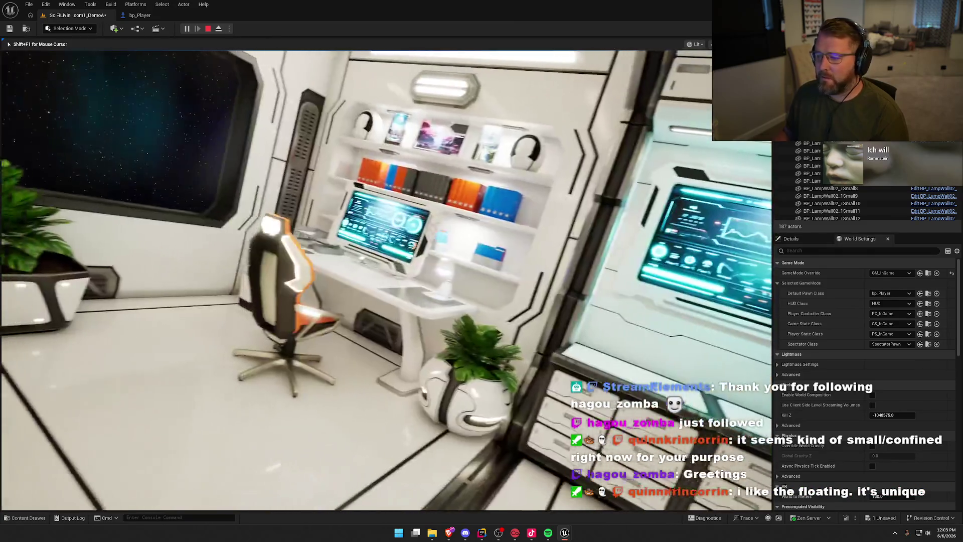
key("w")
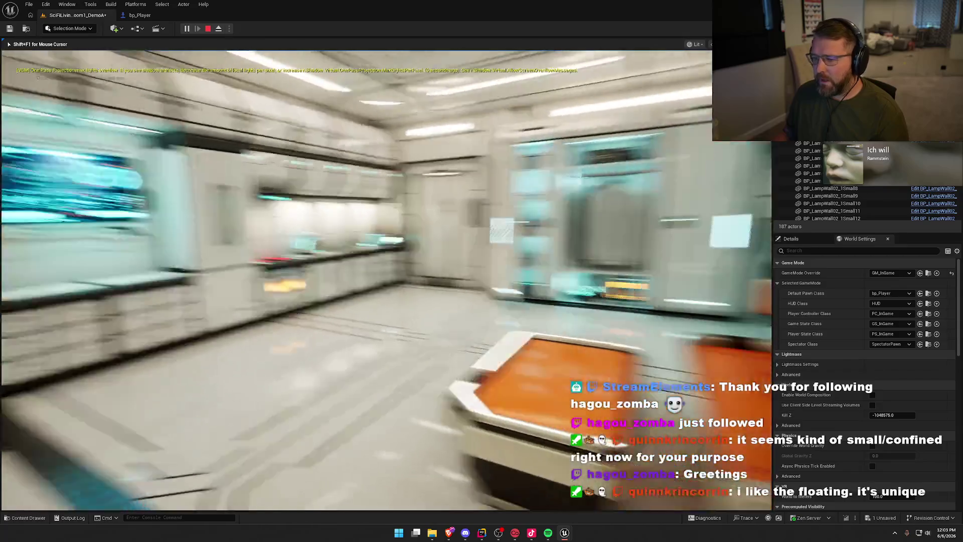
key("s")
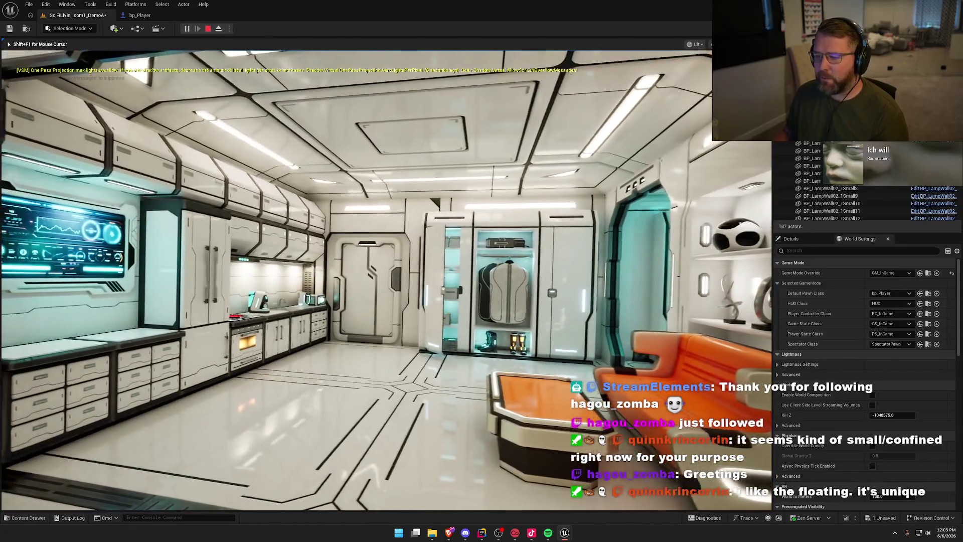
key("w")
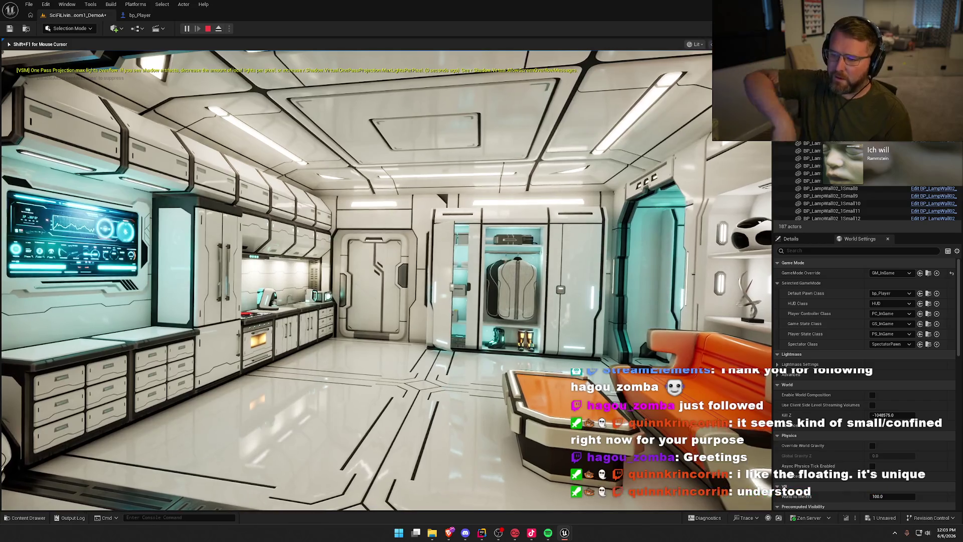
key("w")
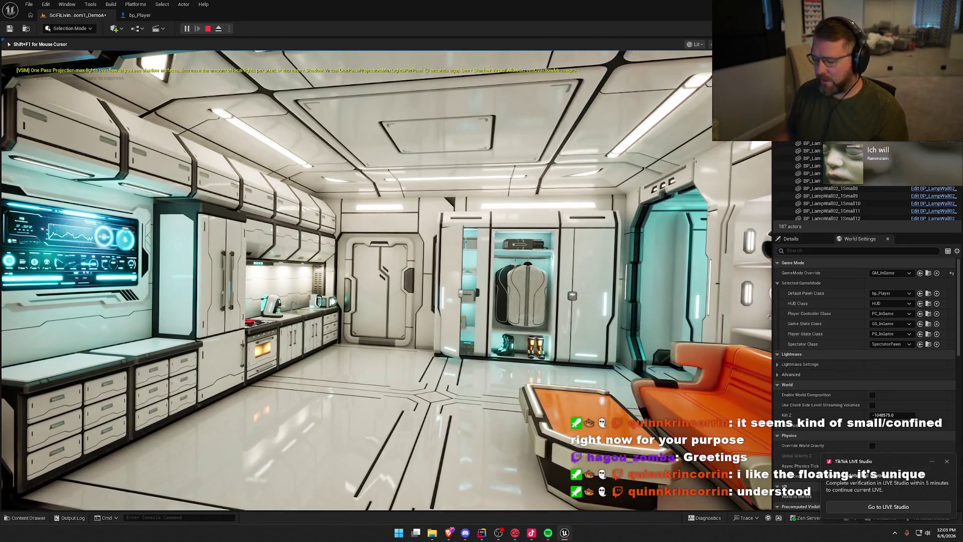
key("super")
key("super")
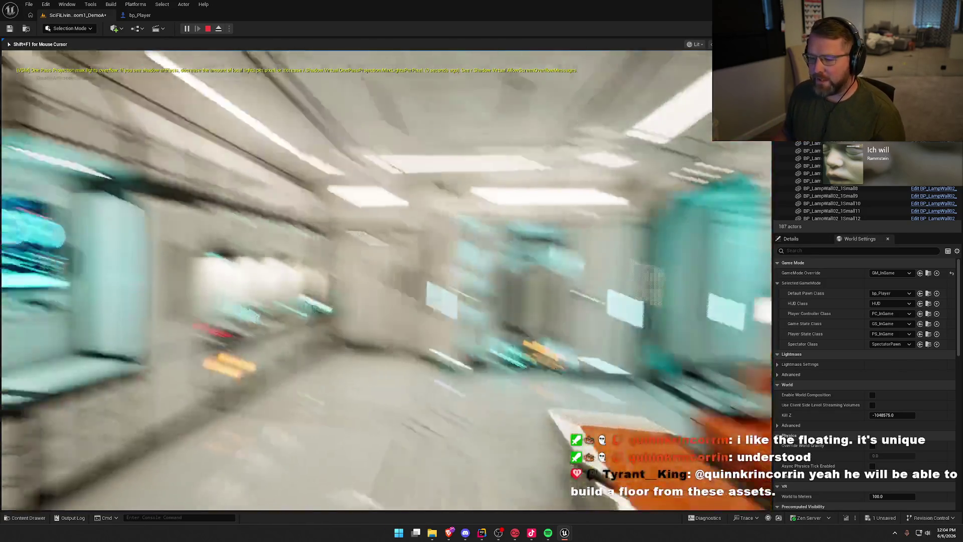
- Fly past the open wardrobe into the bedroom alcove, then through the kitchen to the starfield window
key("w")
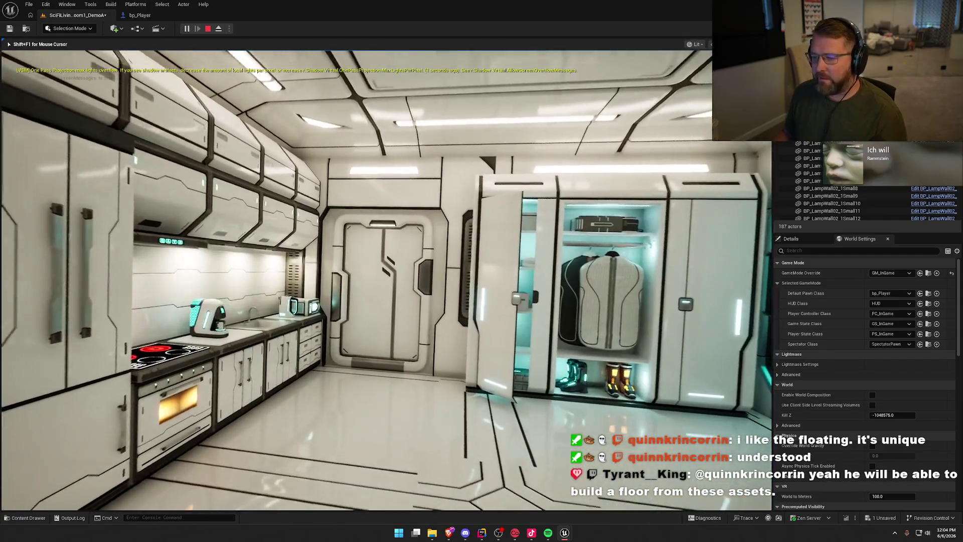
key("w")
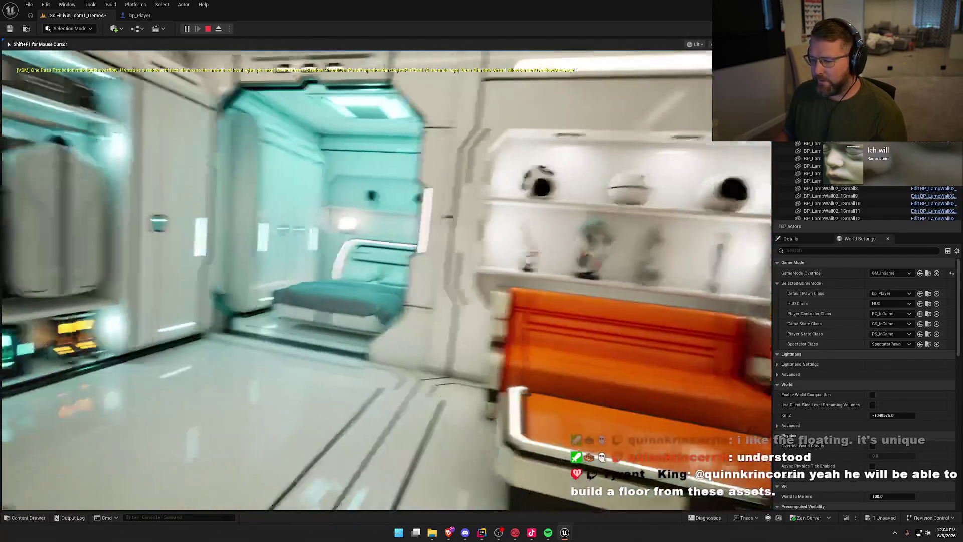
key("w")
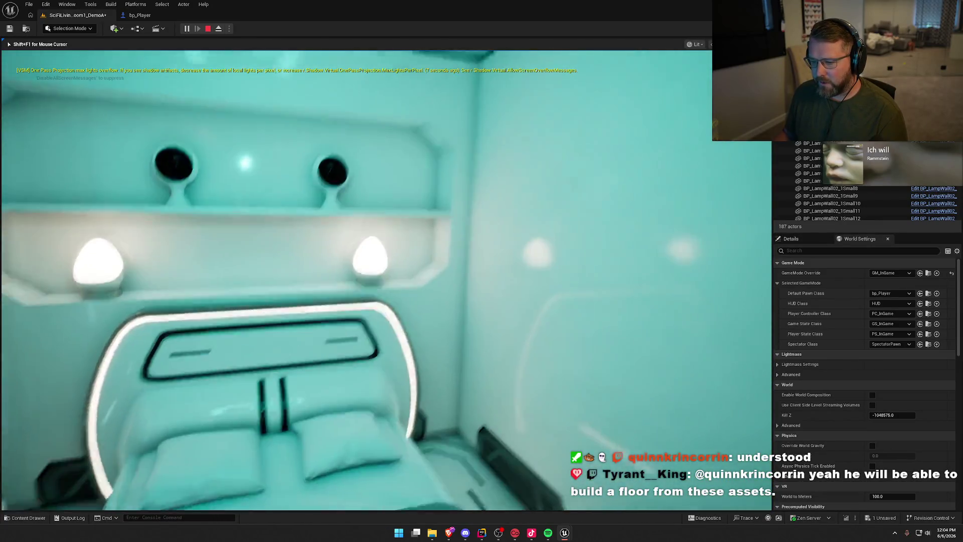
key("w")
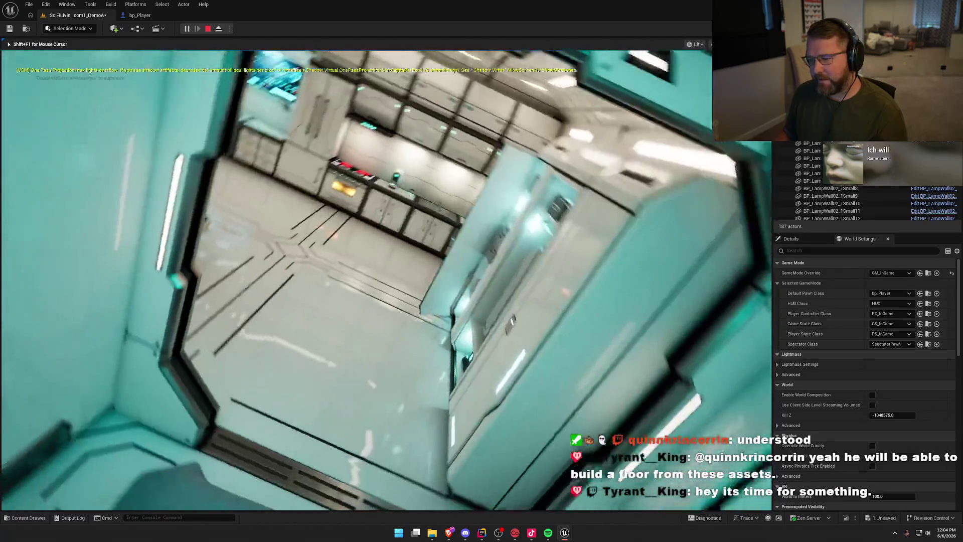
key("w")
key("w")
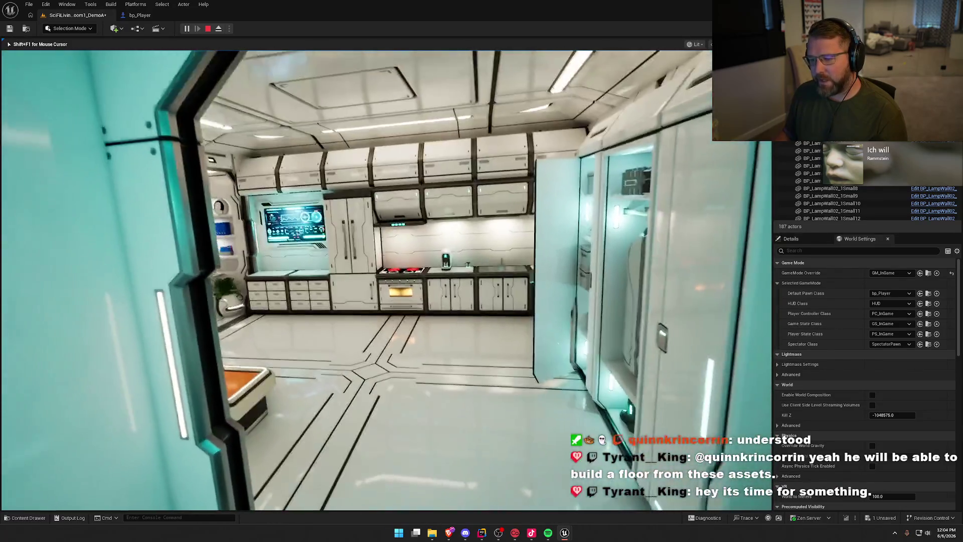
key("w")
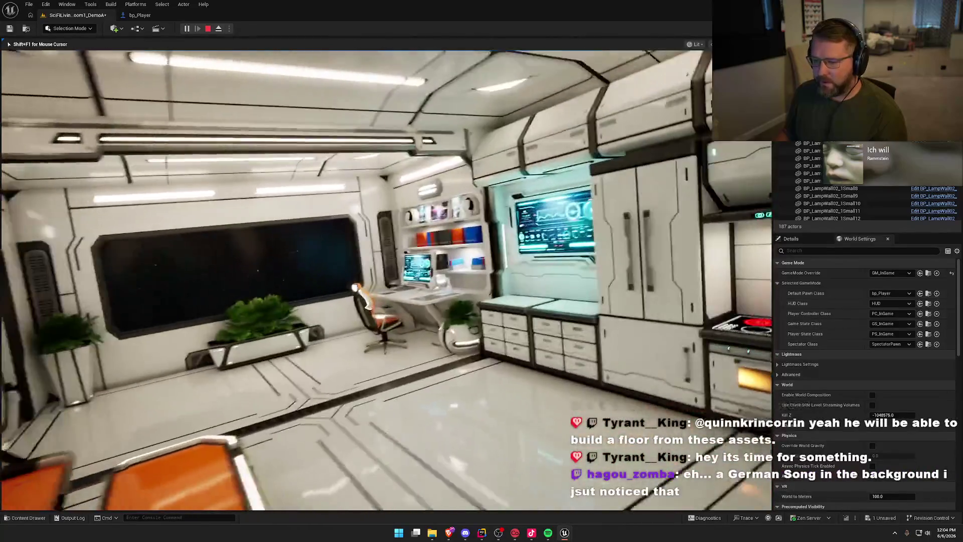
key("w")
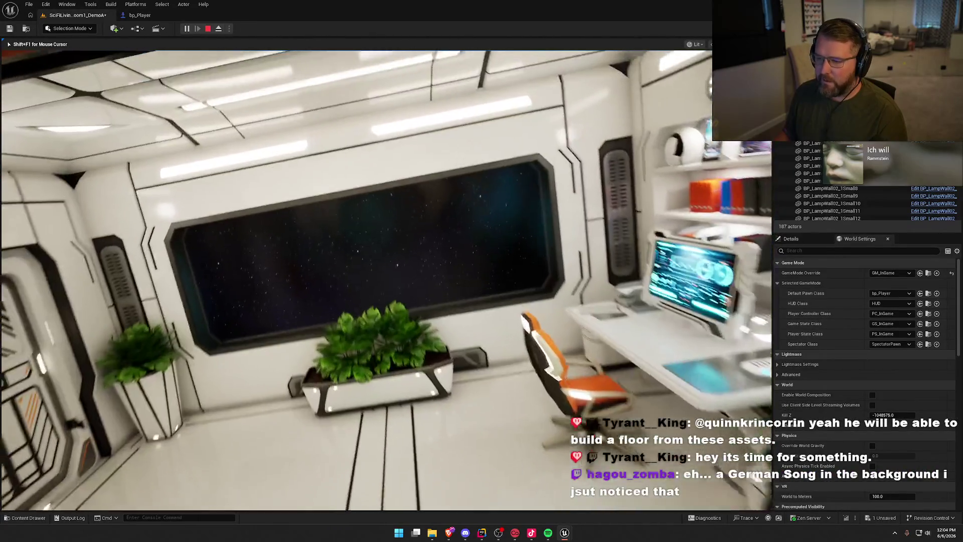
key("w")
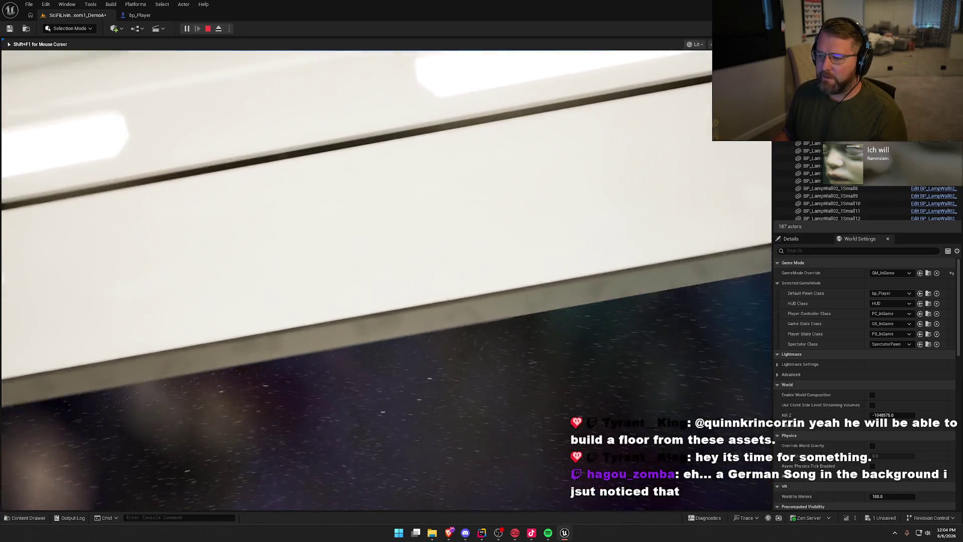
- Drift around the window room, then fly into the kitchen toward the door and wardrobe
key("s")
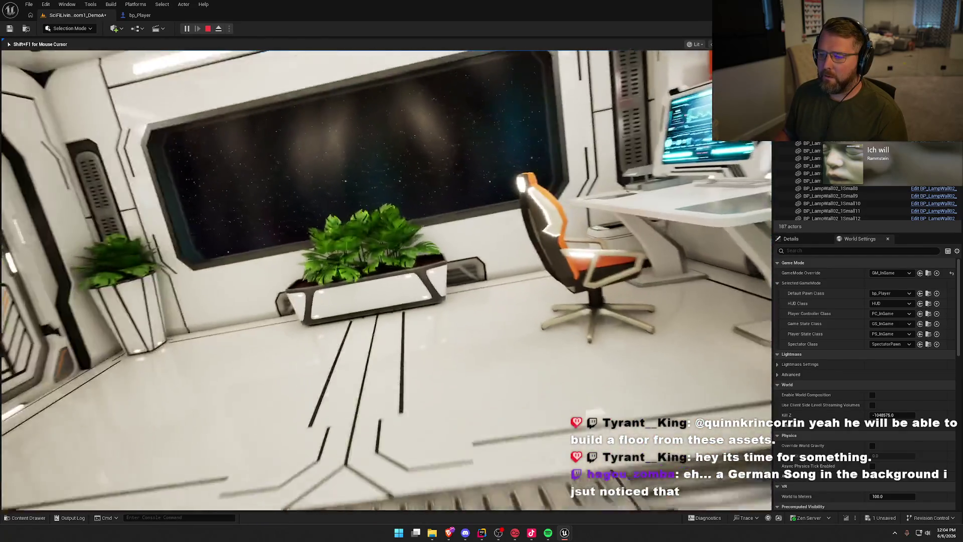
key("s")
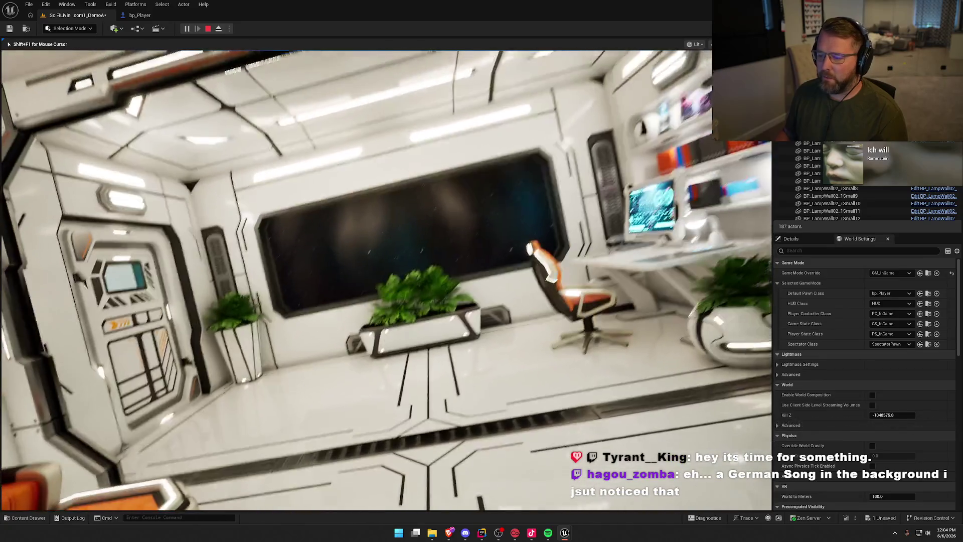
key("w")
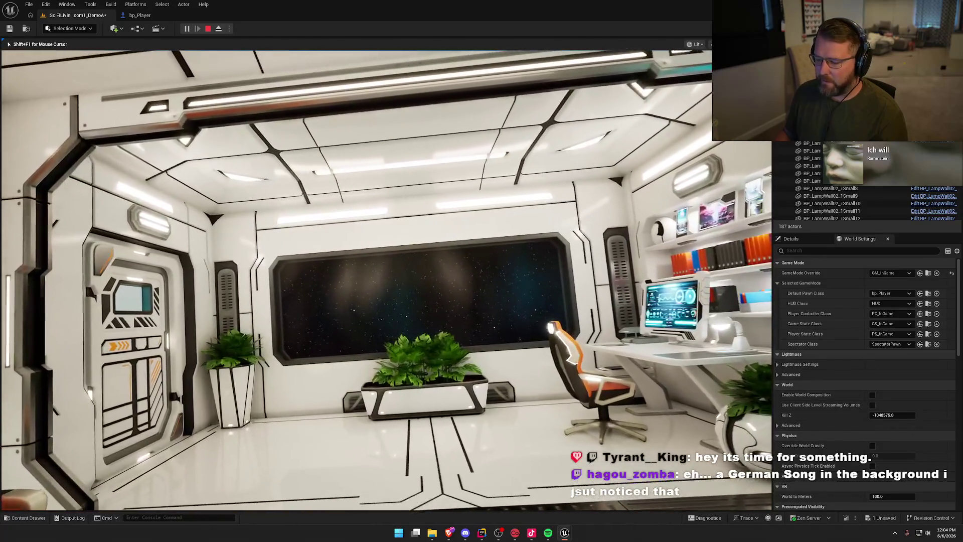
key("w")
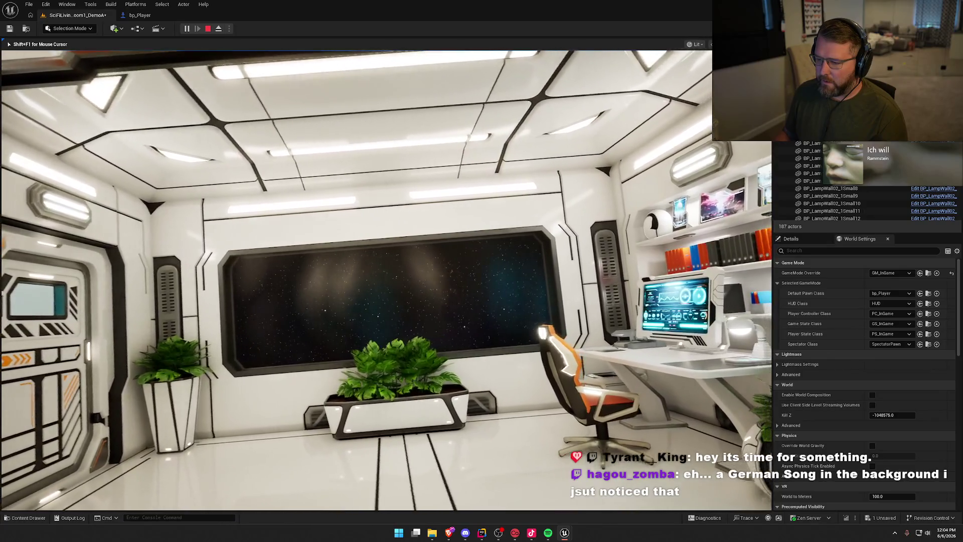
key("w")
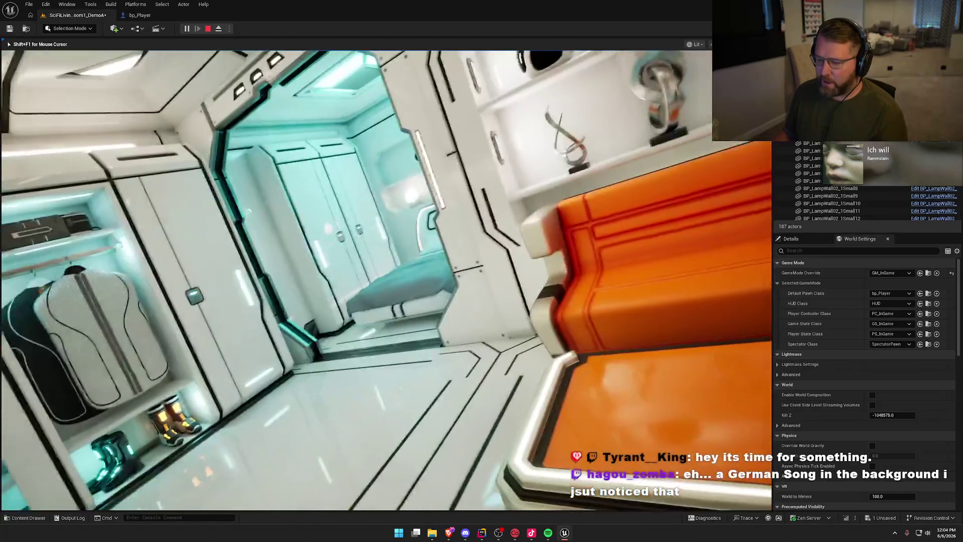
key("w")
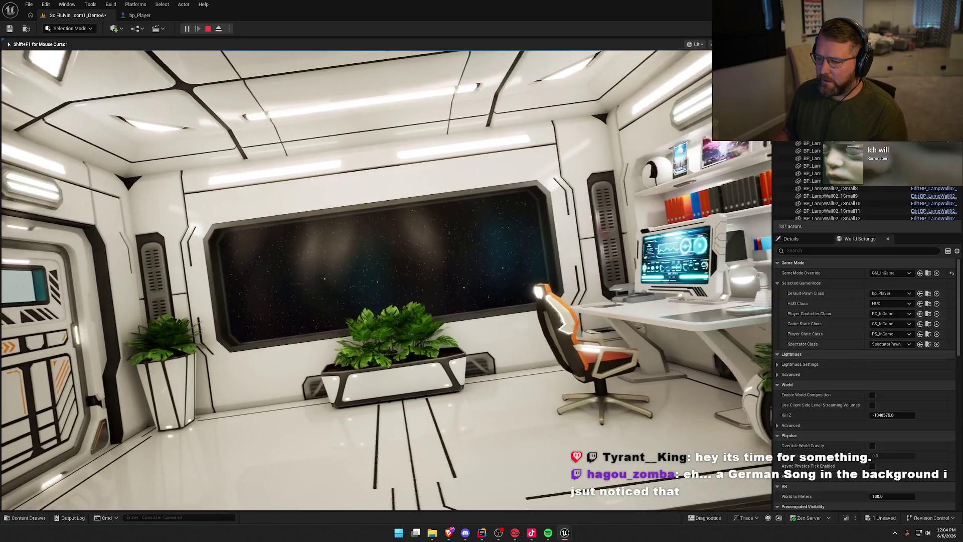
key("w")
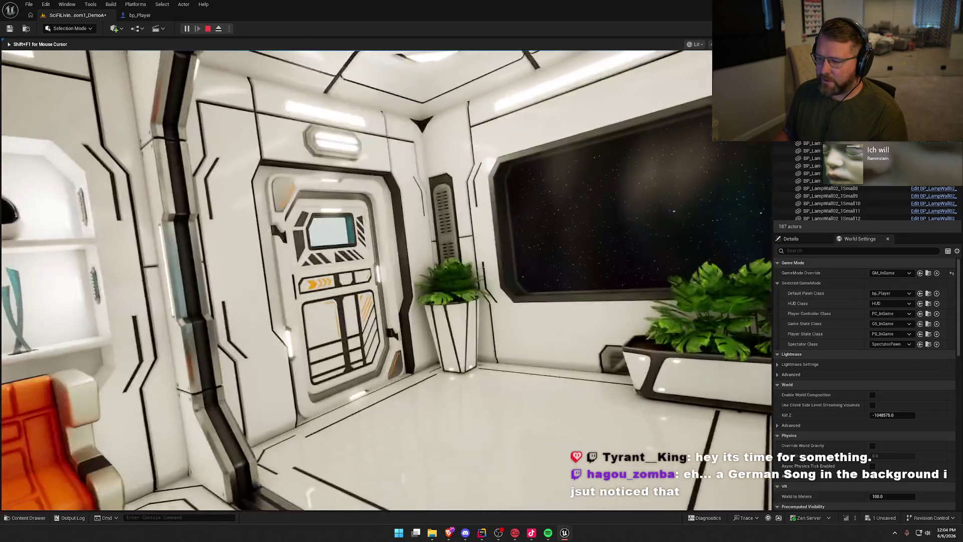
key("w")
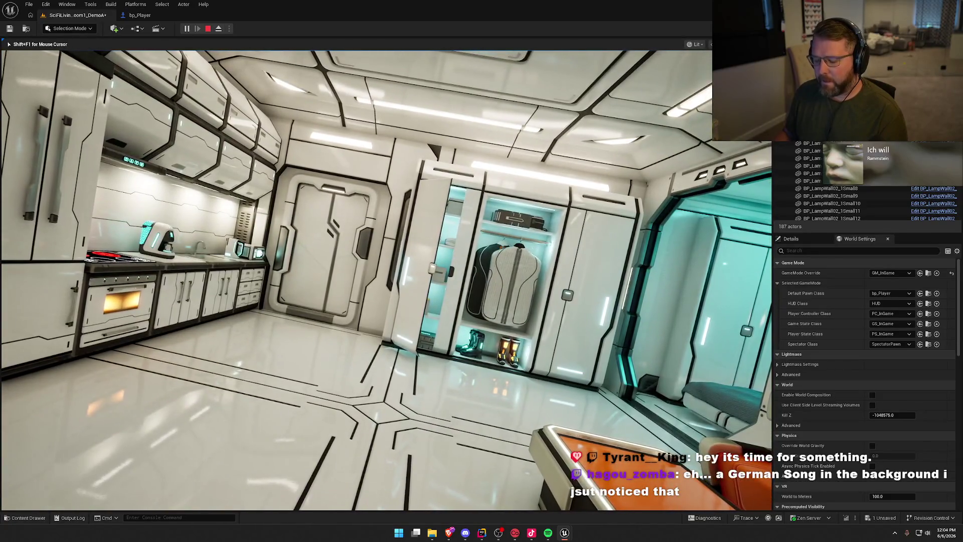
key("w")
key("w")
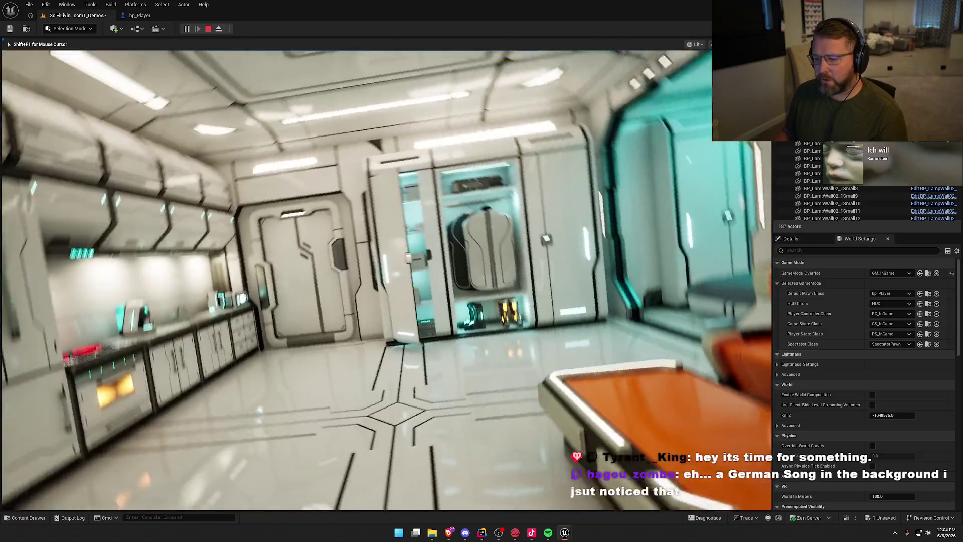
key("w")
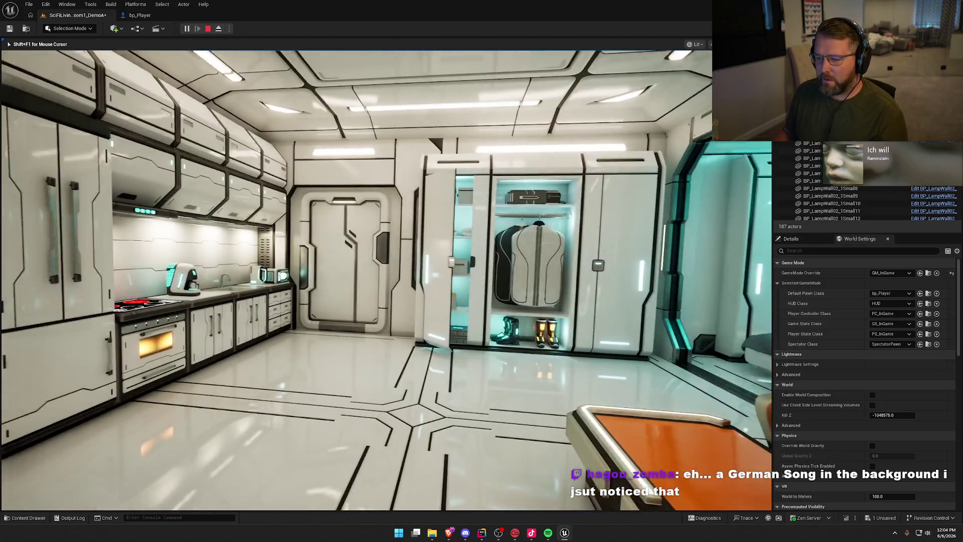
key("w")
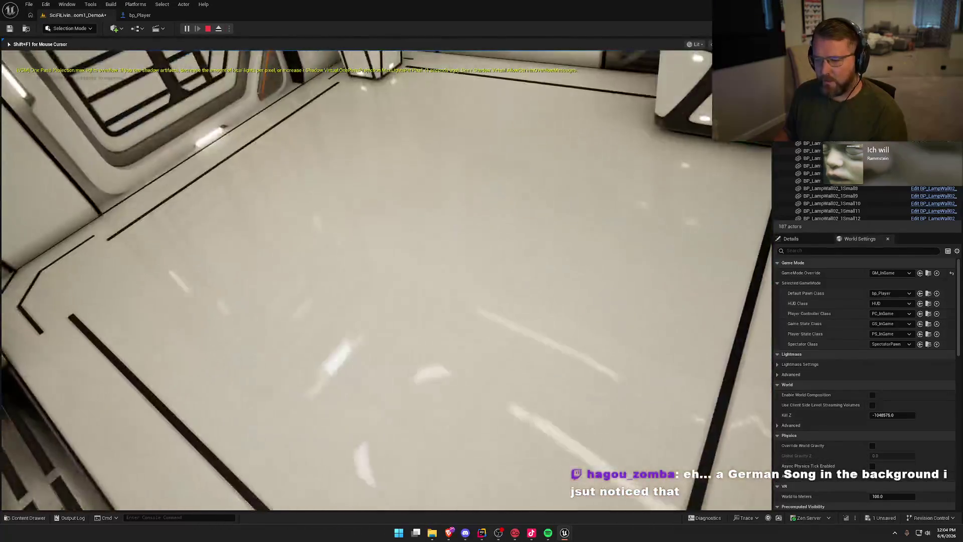
key("w")
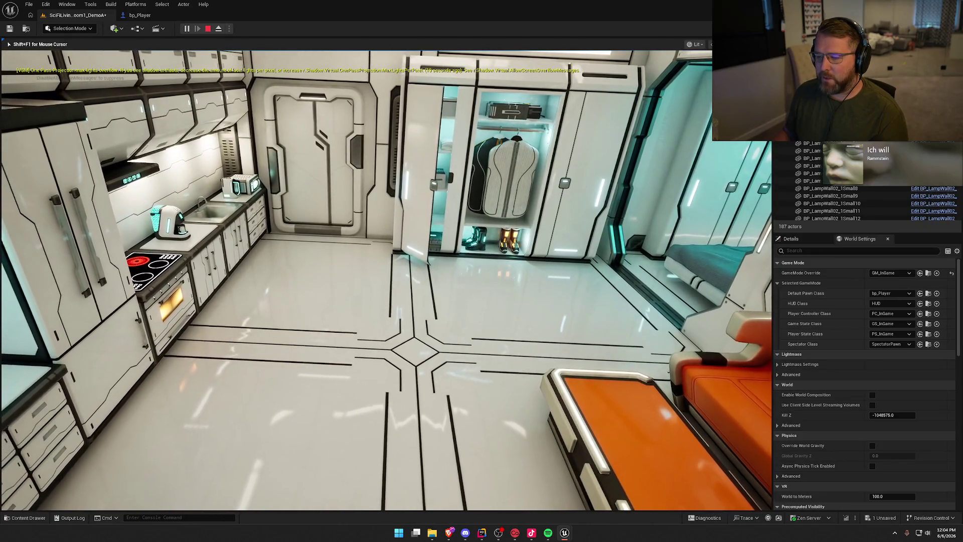
- Rise up beside the wardrobe in the kitchen, then end the play session with Esc
key("a")
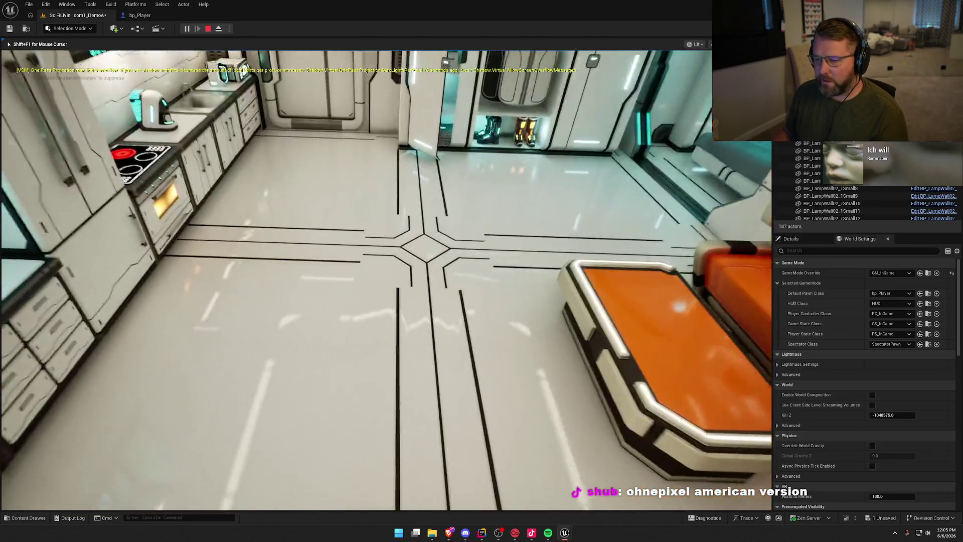
key("w")
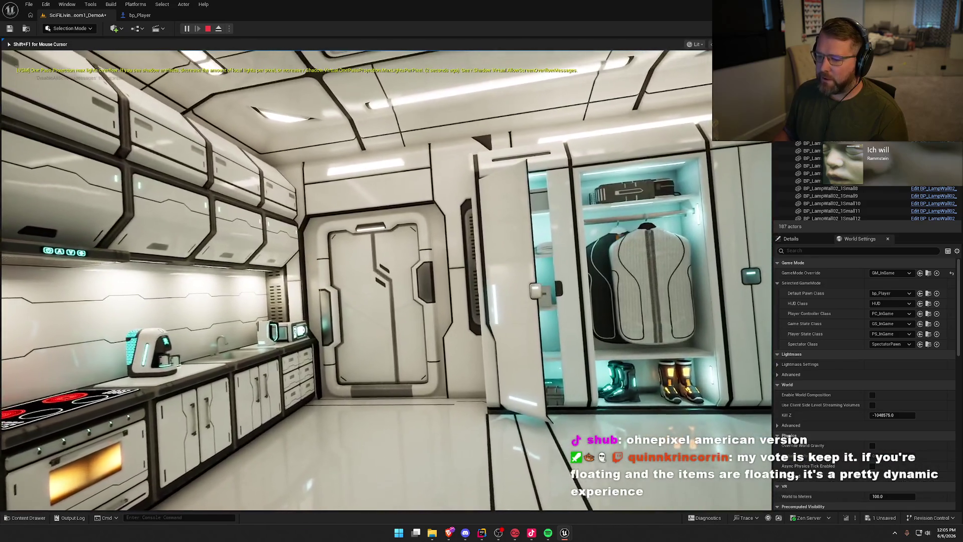
key("space")
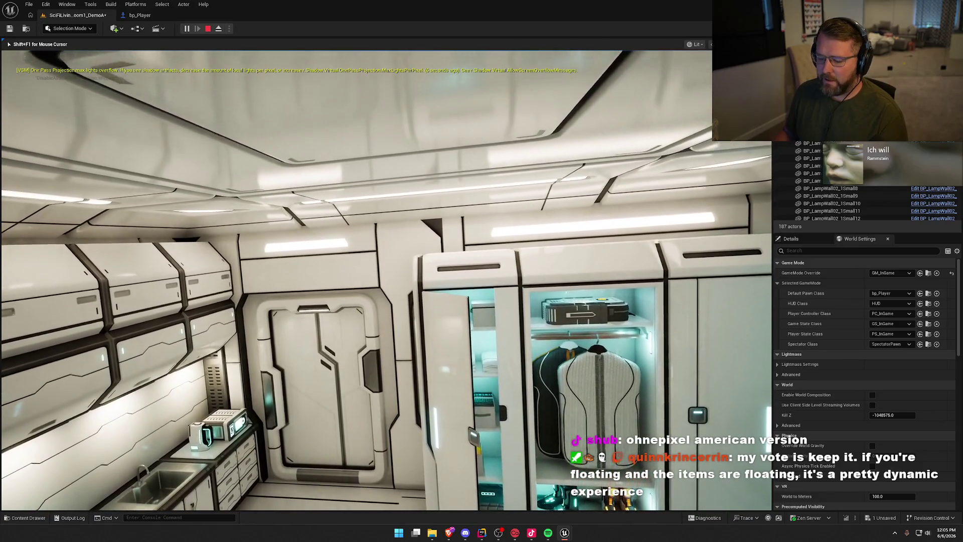
key("Escape")
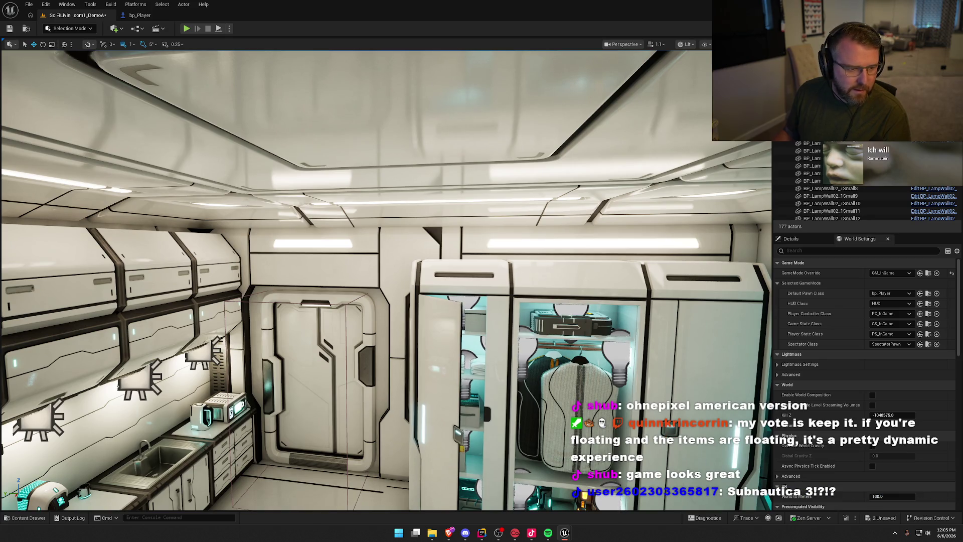
left_click(186, 29)
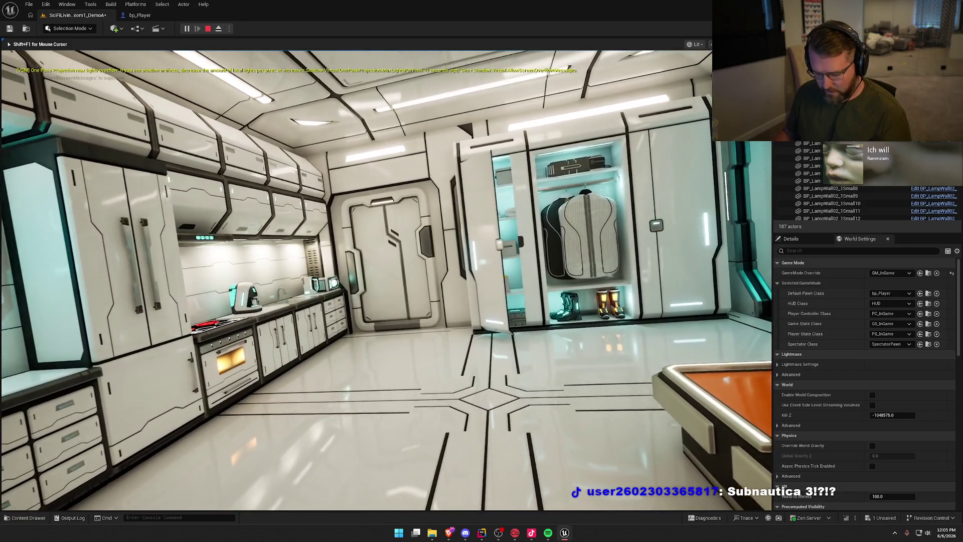
key("F8")
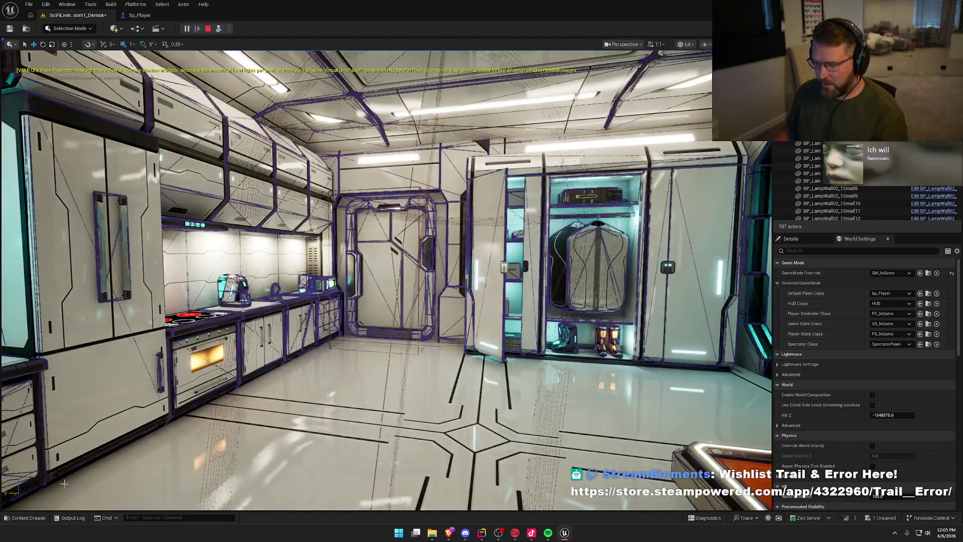
mouse_move(64, 482)
left_mouse_down()
mouse_move(22, 496)
mouse_move(18, 479)
left_mouse_up()
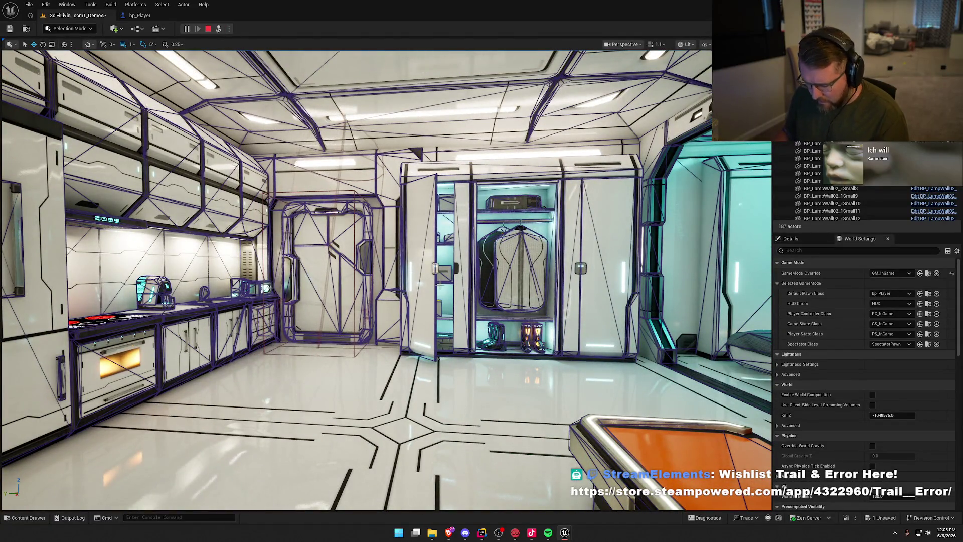
key("F8")
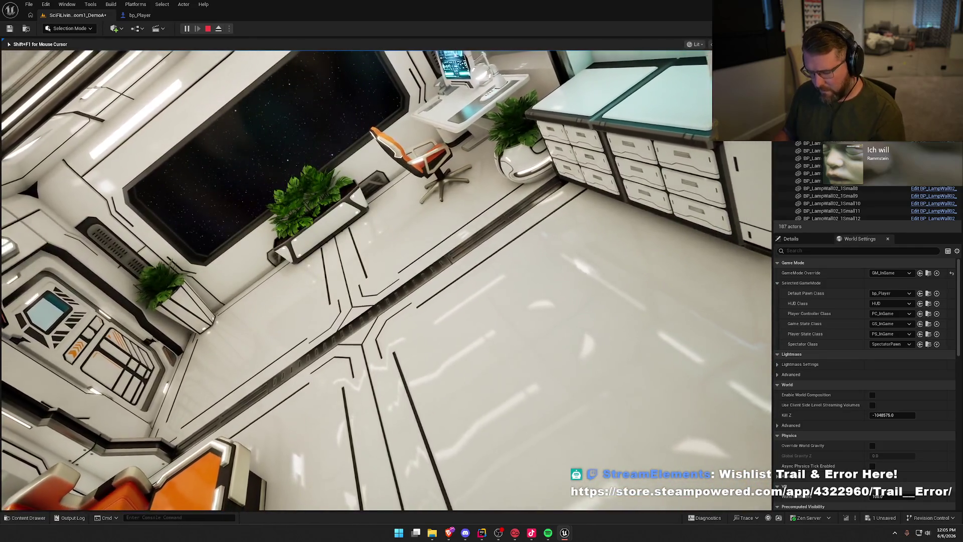
key("F8")
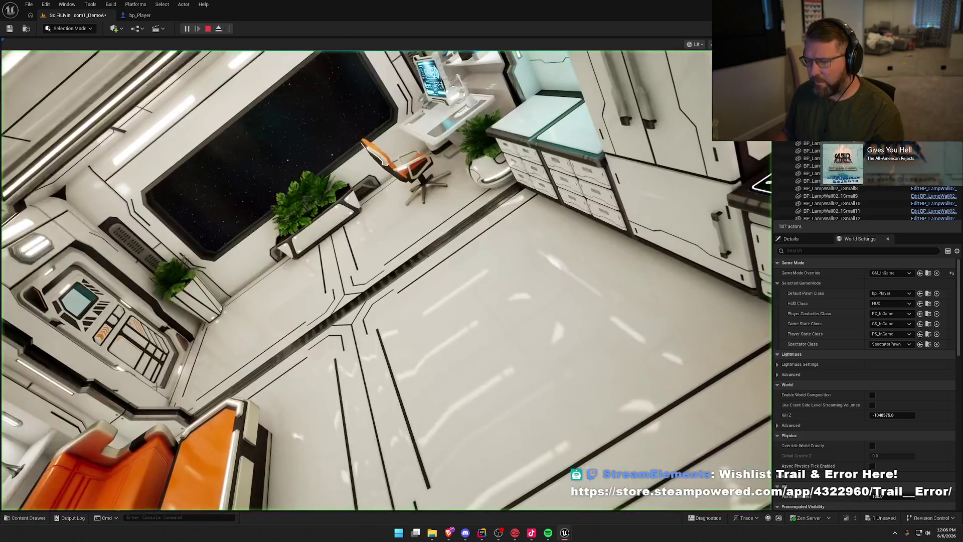
left_click(208, 29)
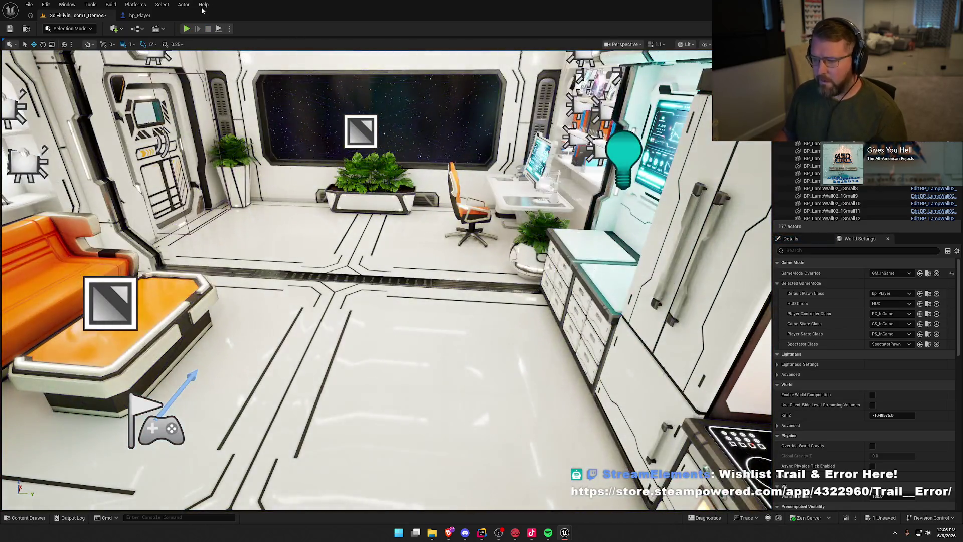
- Give bp_Player's capsule collision a half height of 50 and a radius of 30
left_click(139, 15)
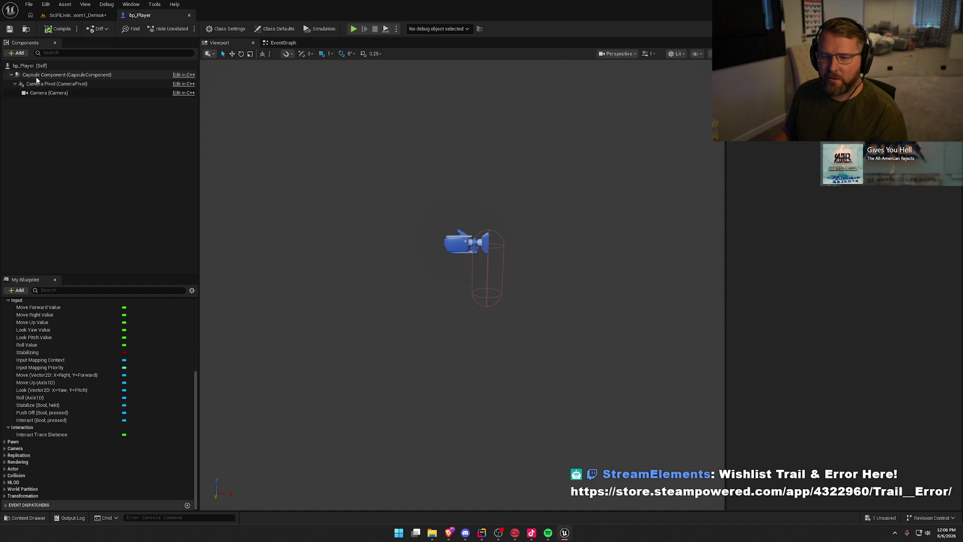
left_click(67, 75)
left_click(857, 190)
type("50")
key("Return")
left_click(865, 200)
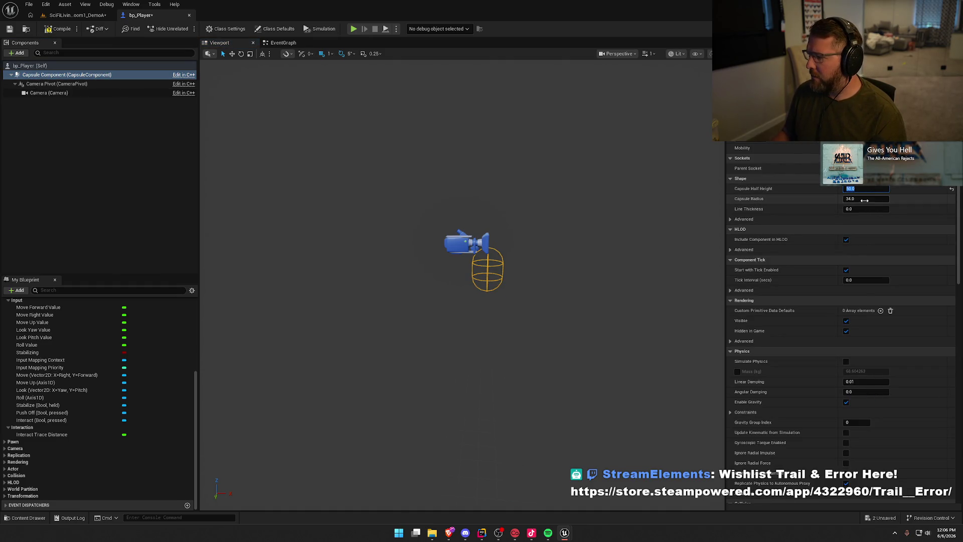
type("50")
key("Return")
type("30")
key("Return")
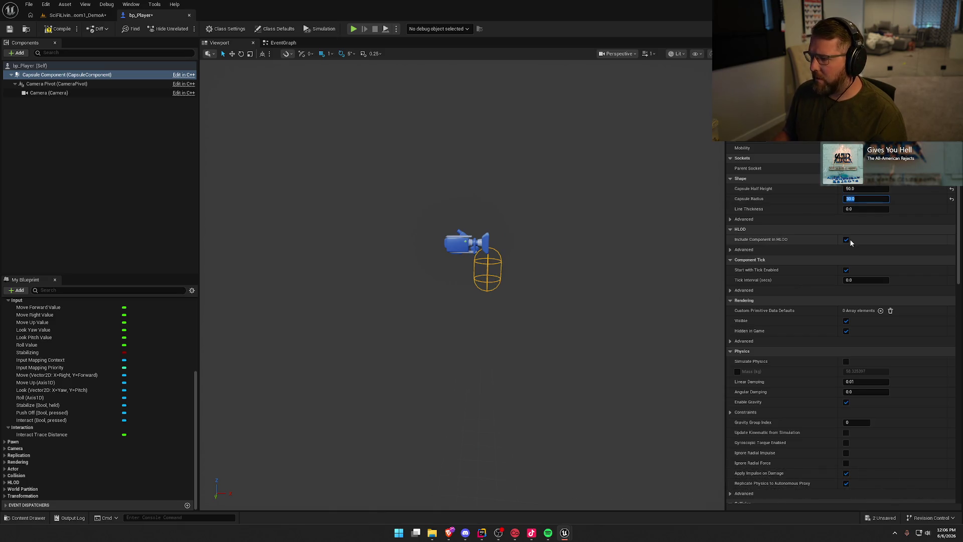
left_click(830, 185)
- Lower the CameraPivot by about 41 cm and return to the SciFi level
left_click(57, 83)
left_click_drag(488, 203, 489, 221)
left_click(76, 15)
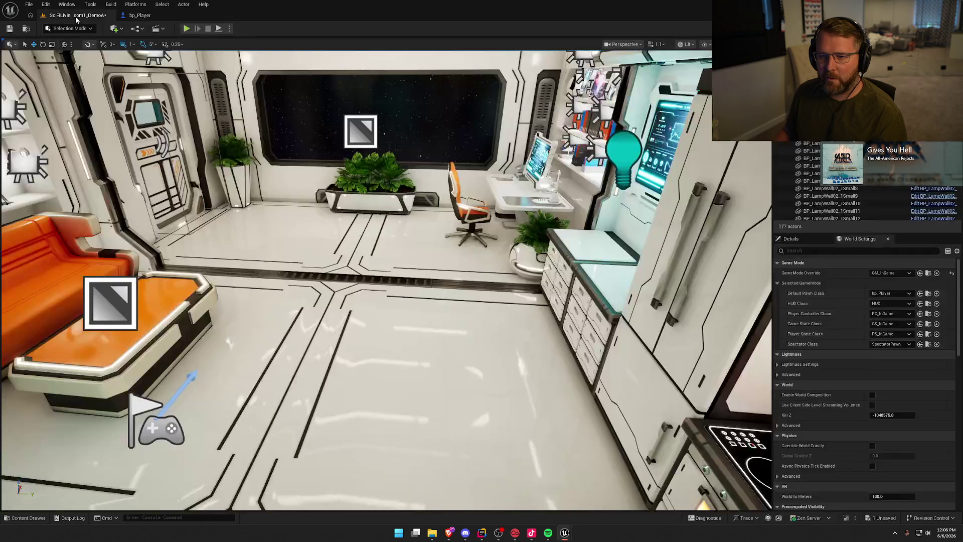
- Start Play-in-Editor and fly toward the door and closet, sliding across the kitchen
left_click(186, 28)
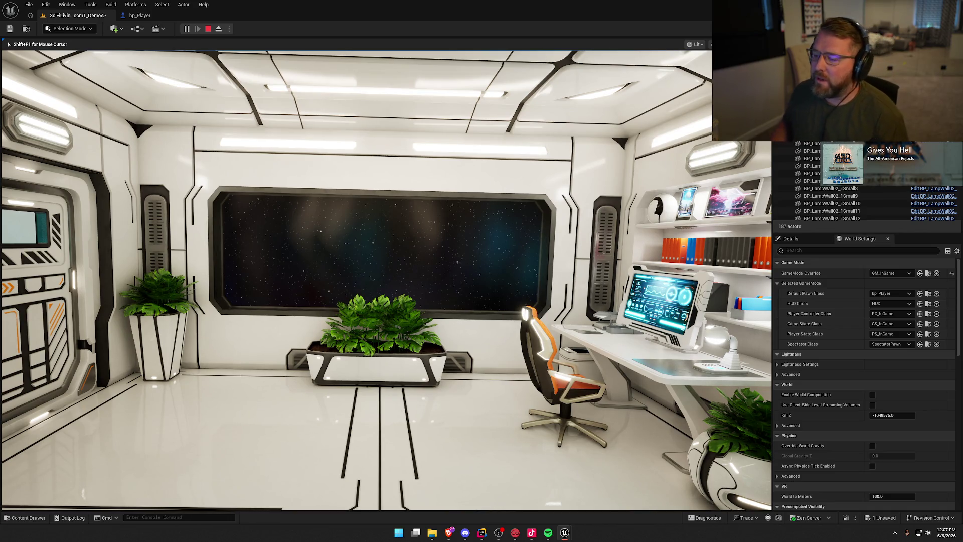
key("w")
key("w")
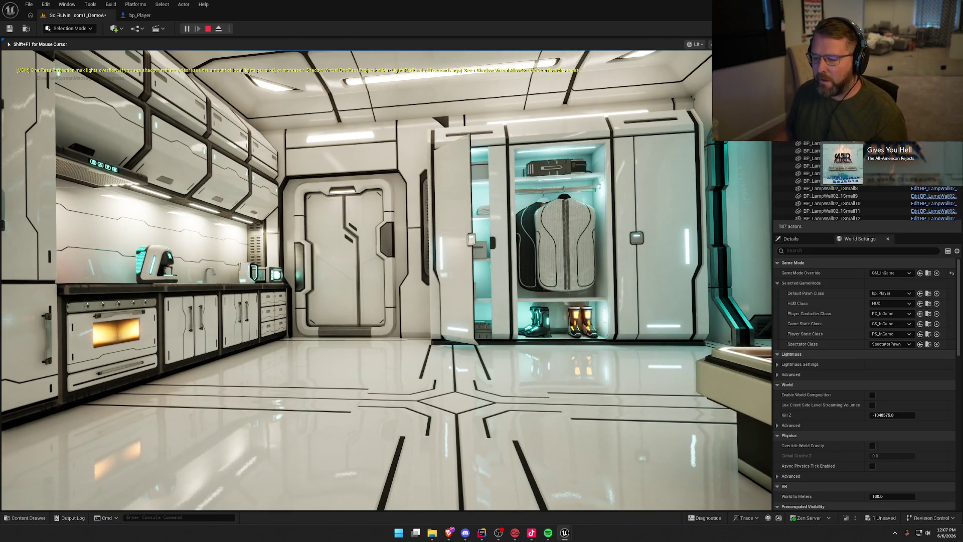
key("w")
key("w")
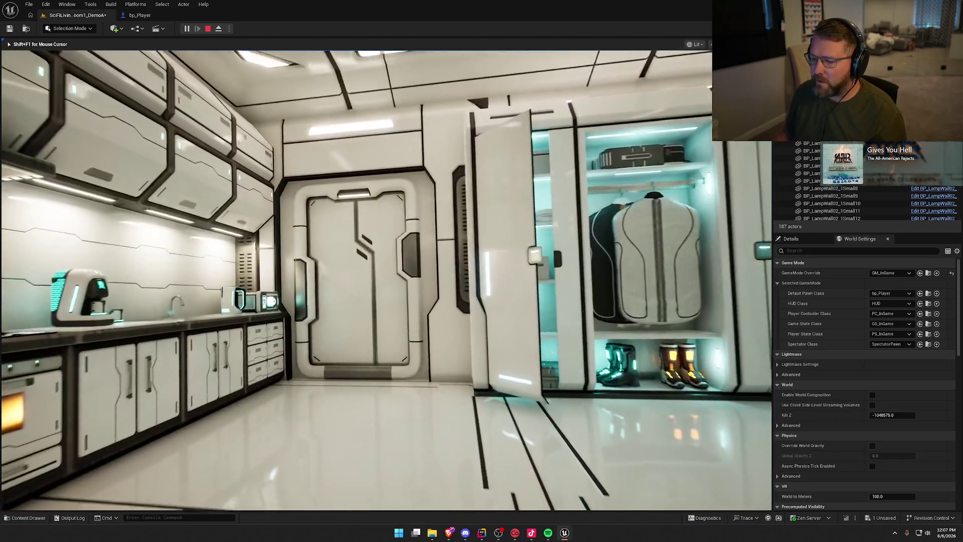
key("s")
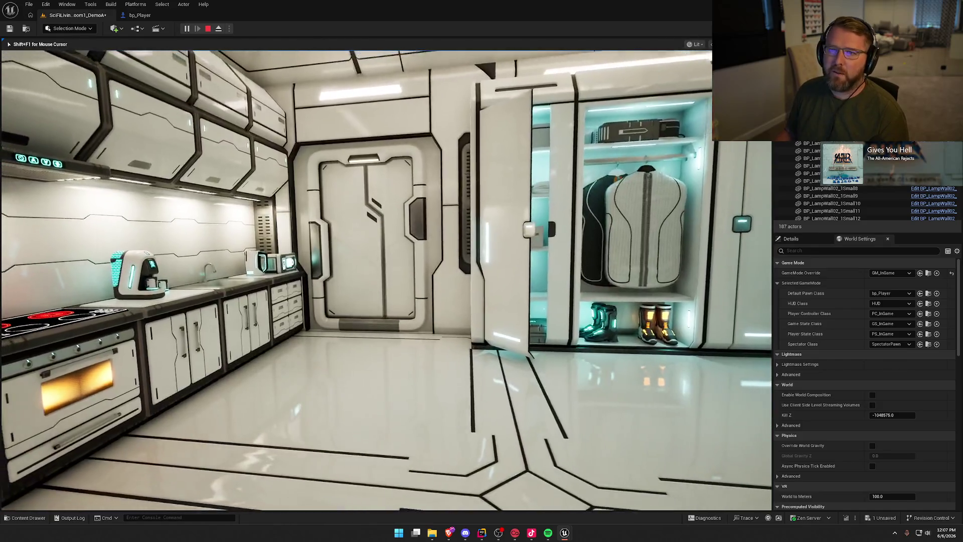
key("a")
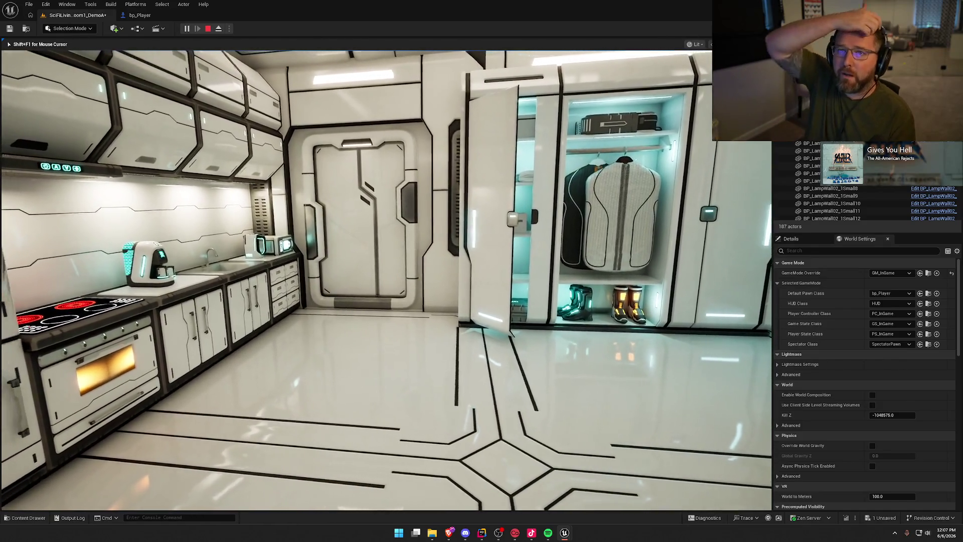
key("w")
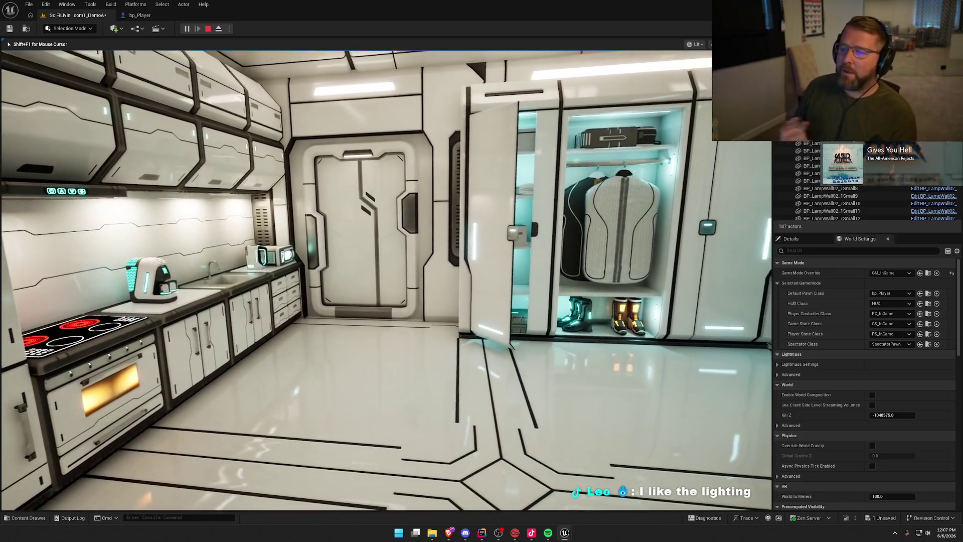
key("d")
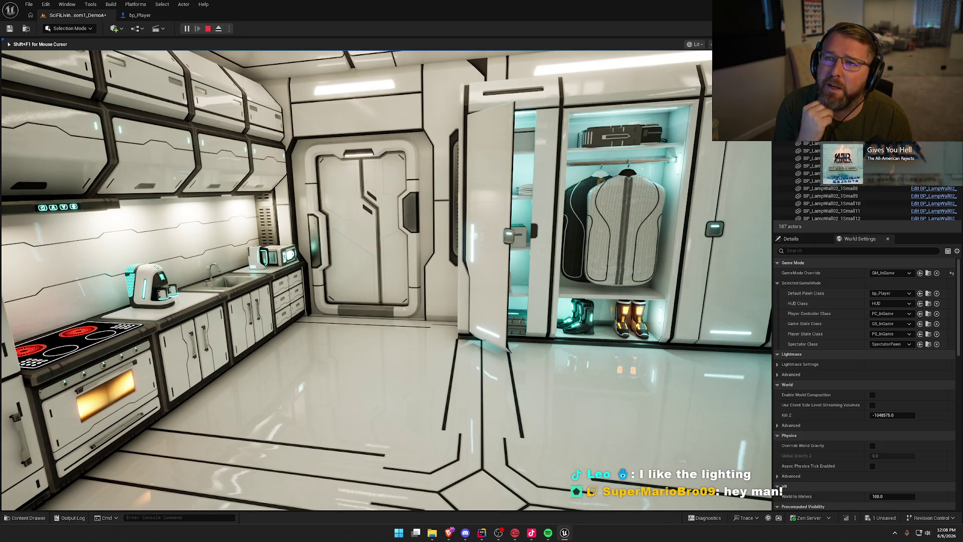
- Fly through the room past the orange couch and window back toward the kitchen
key("w")
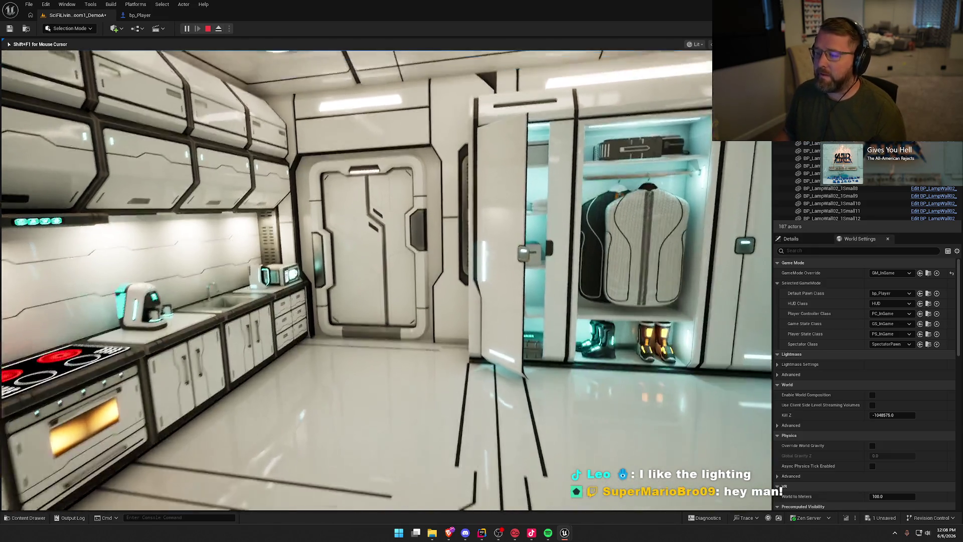
key("w")
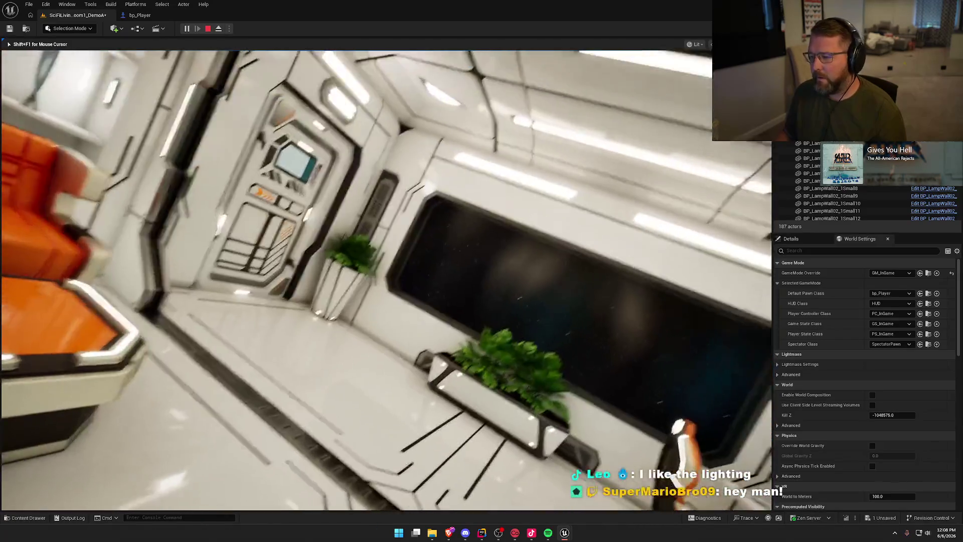
key("w")
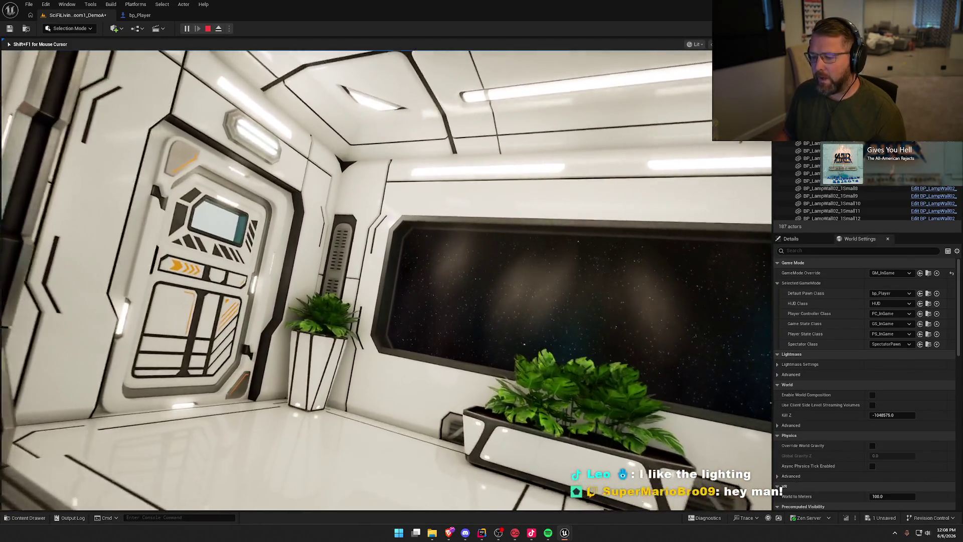
key("w")
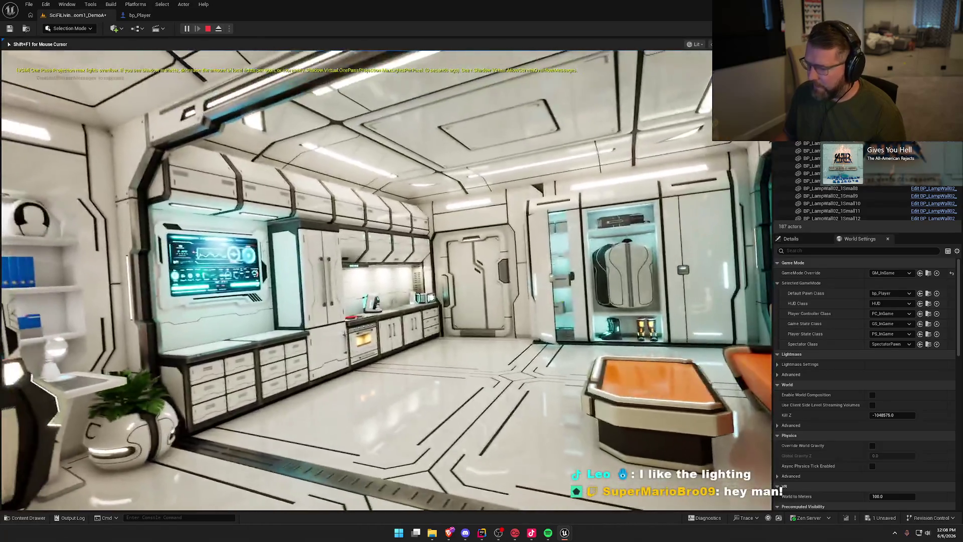
key("w")
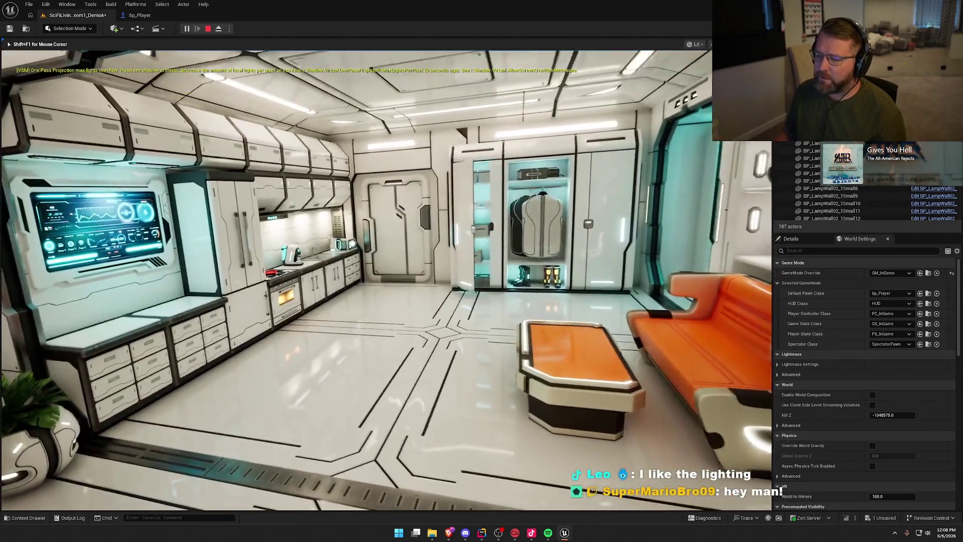
key("w")
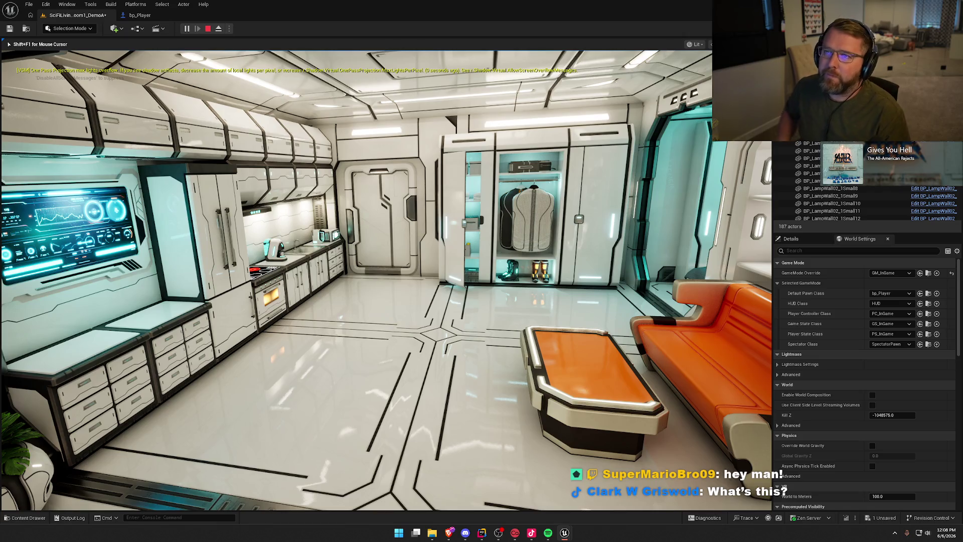
- Circle toward the door and wardrobe, then fly up to the doorway
key("w")
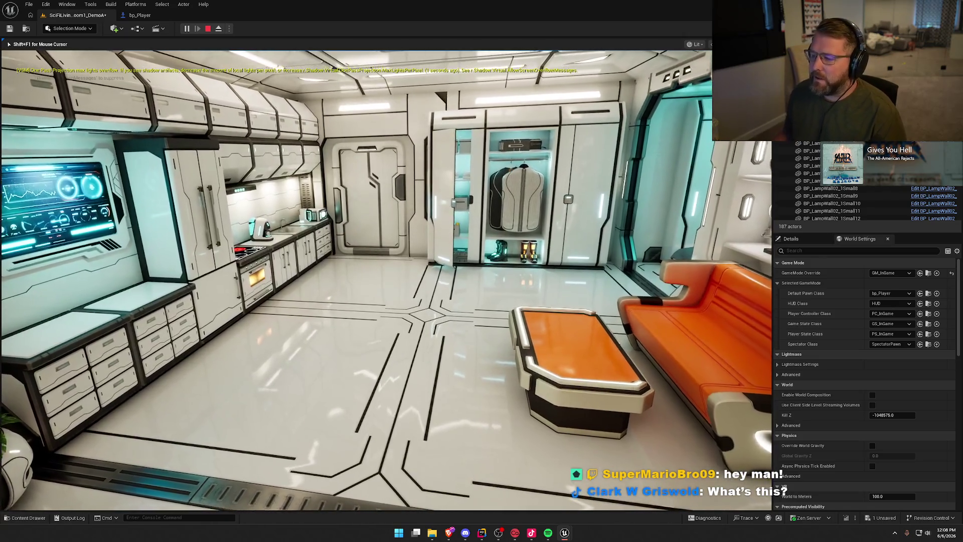
key("w")
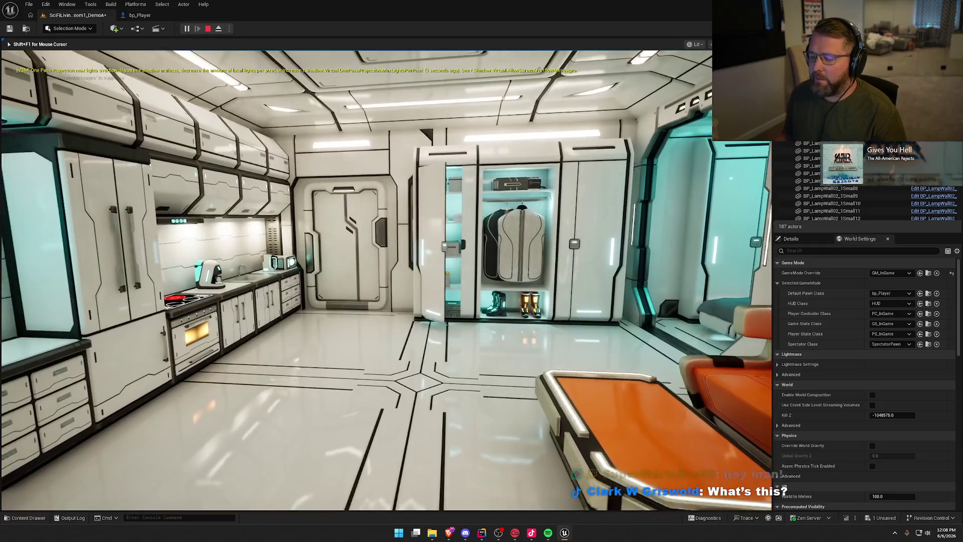
key("w")
key("w")
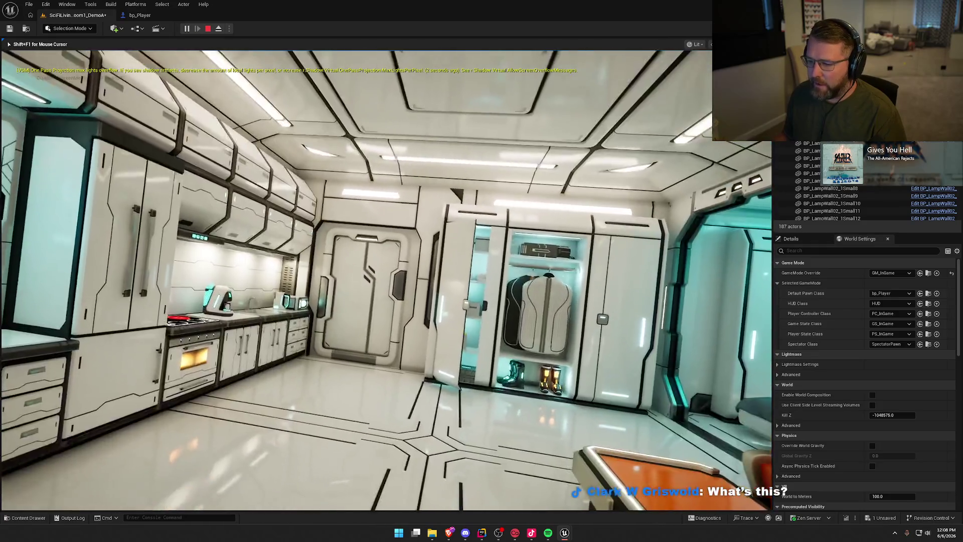
key("w")
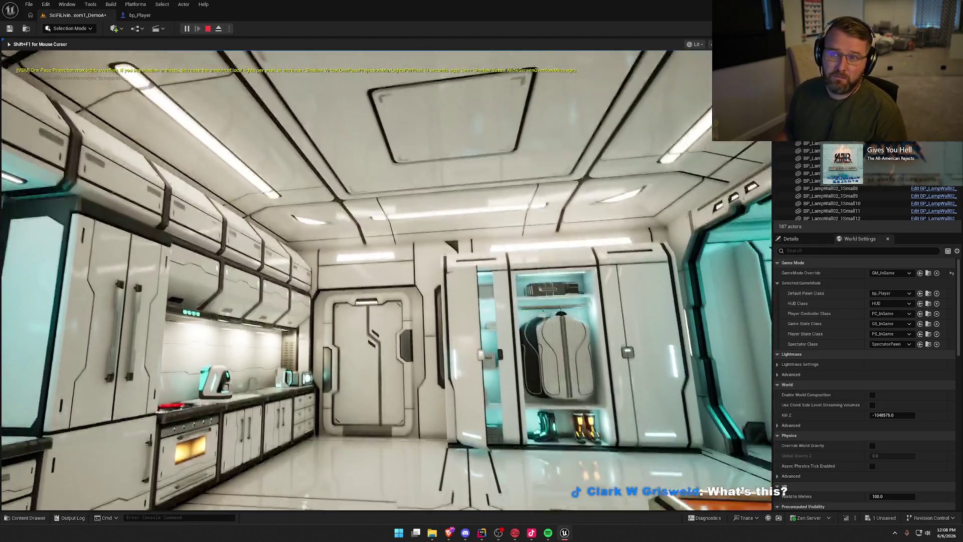
key("w")
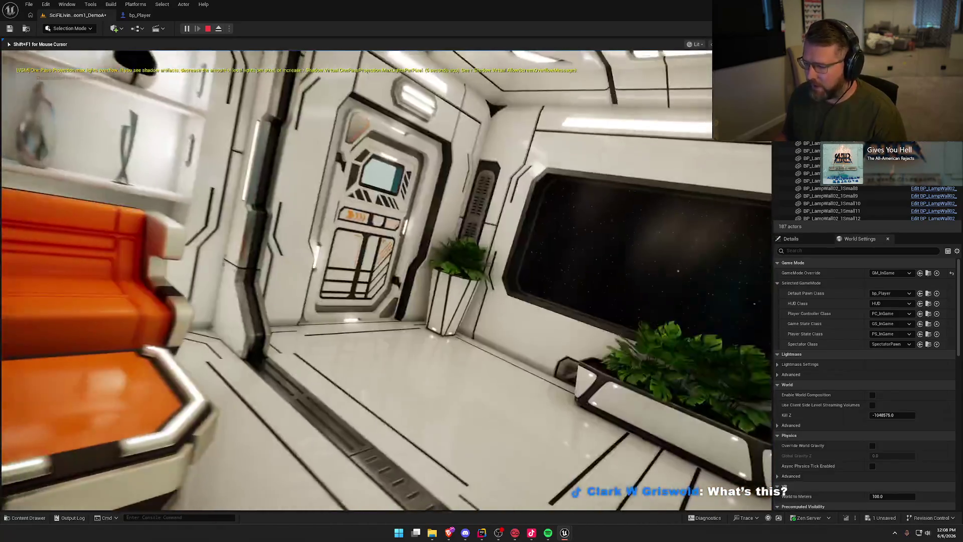
key("w")
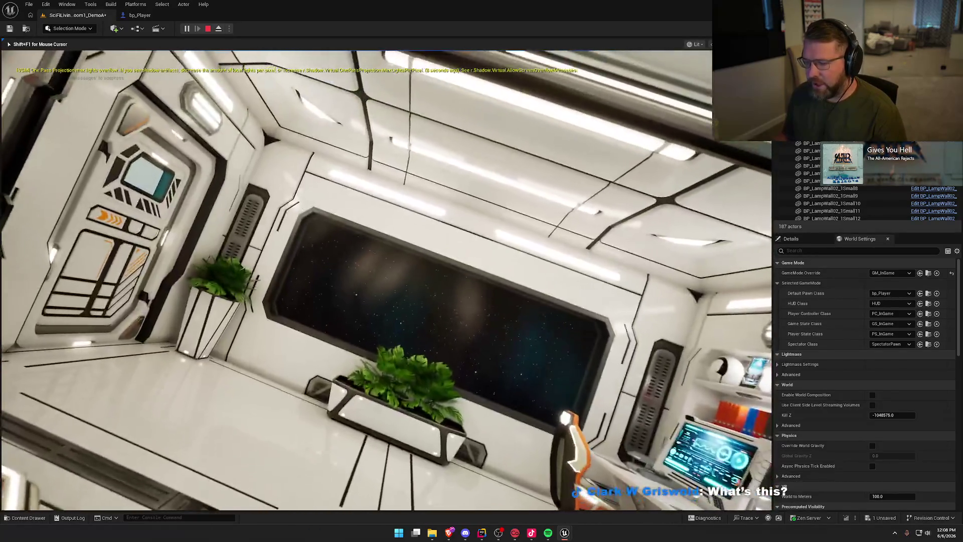
key("s")
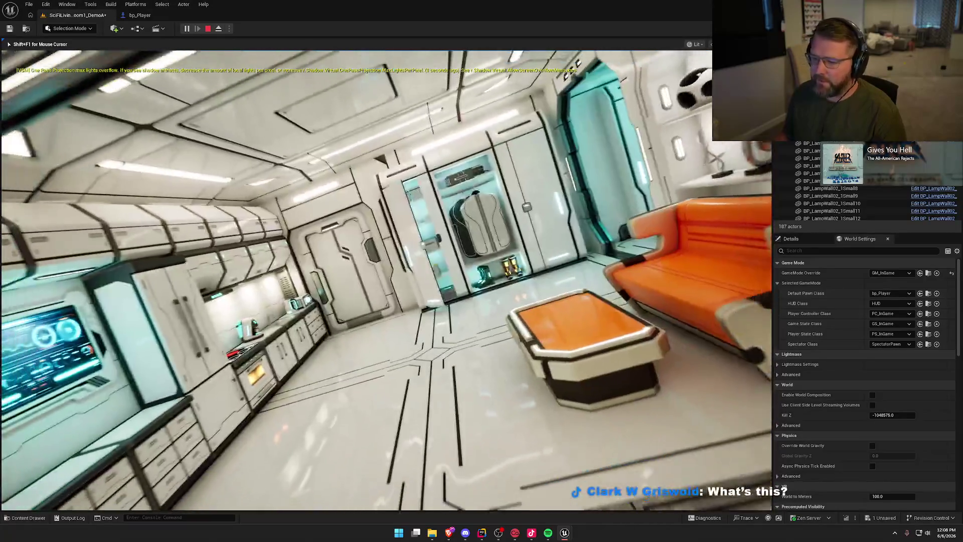
key("w")
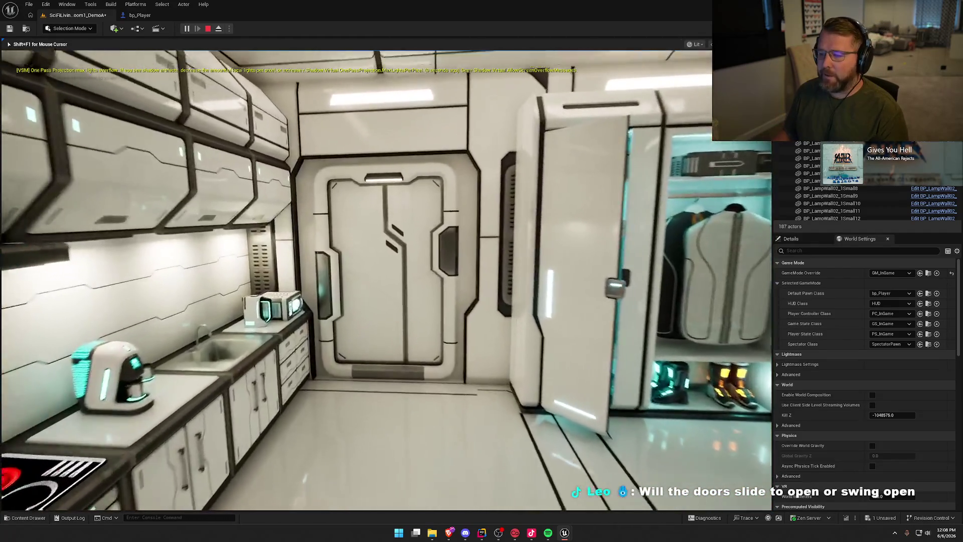
key("w")
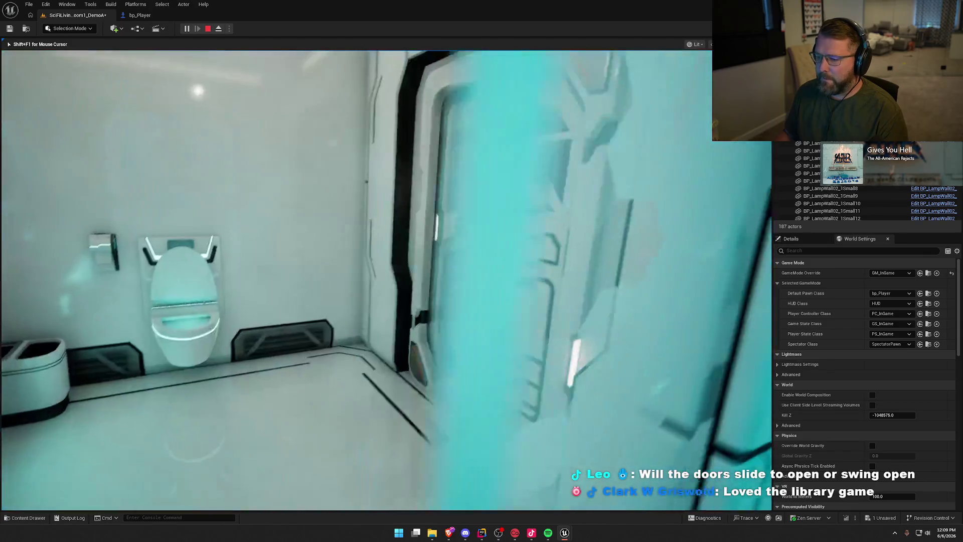
- Pass through the door toward the wardrobe and look around the room
key("w")
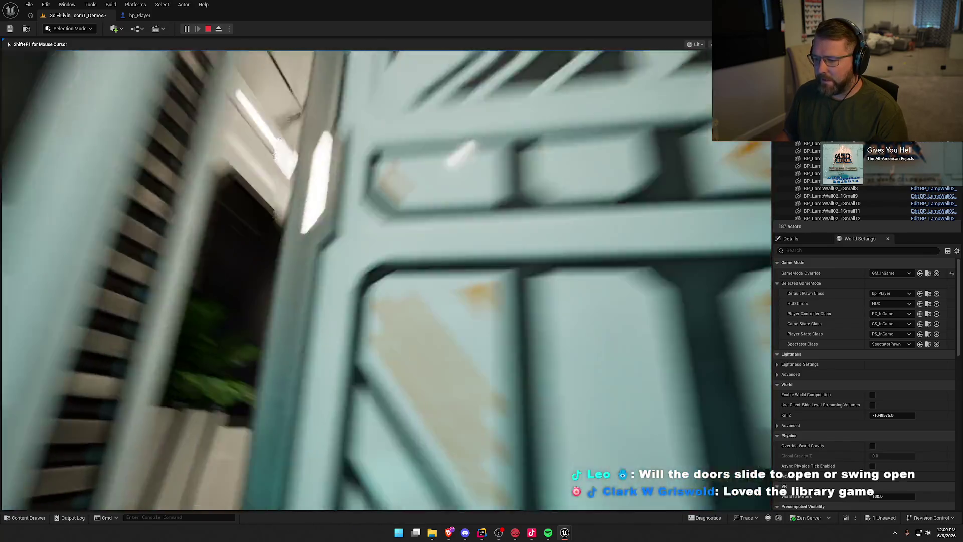
key("w")
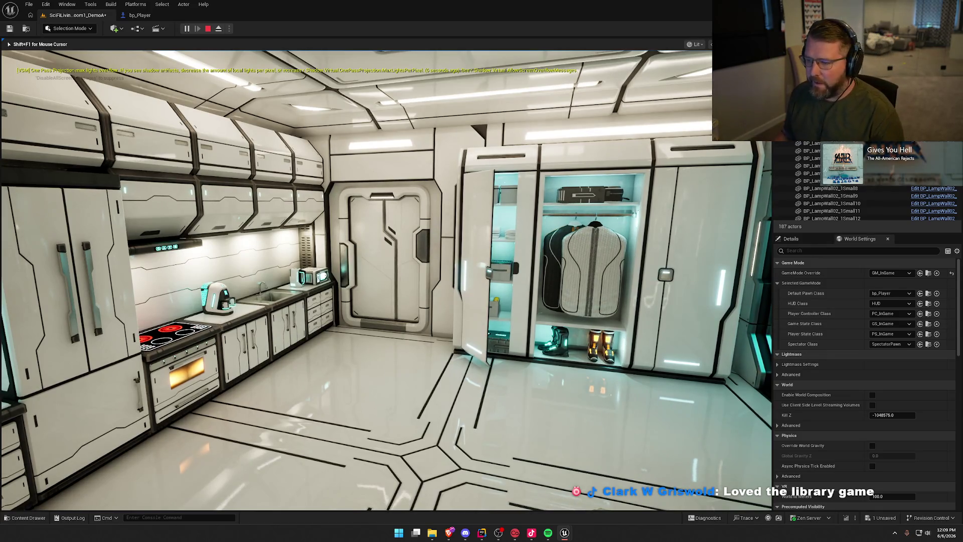
key("s")
key("w")
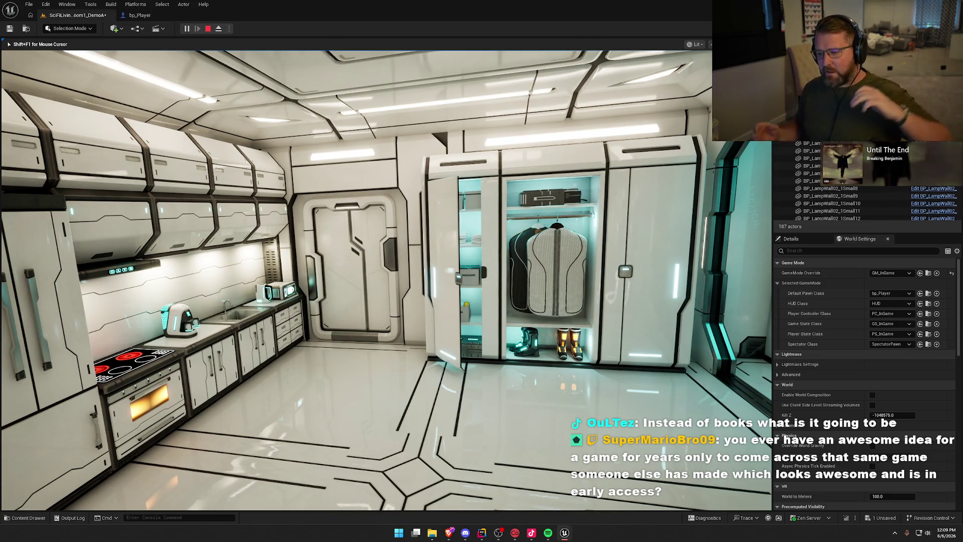
- Inspect the open wardrobe's shelves, back away, then advance toward the closet past the kitchen
key("w")
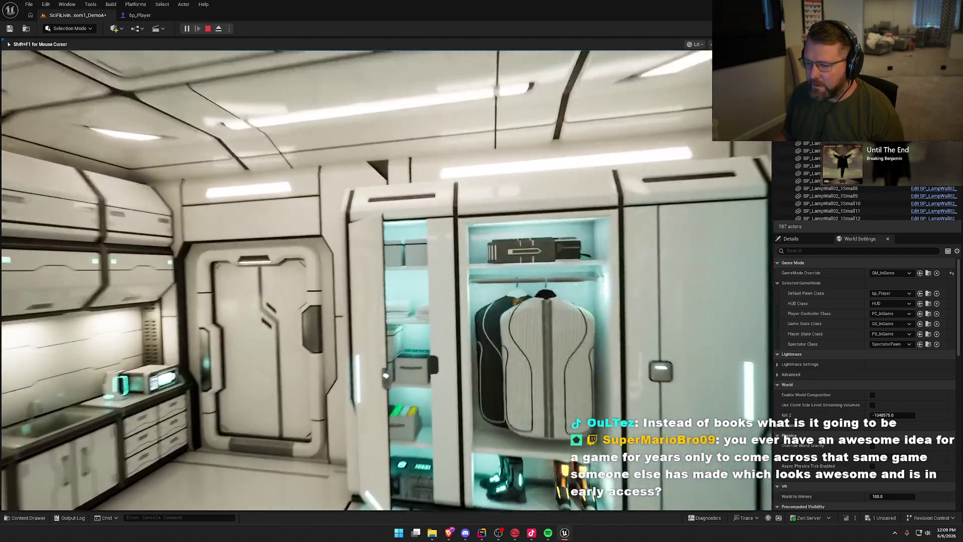
key("w")
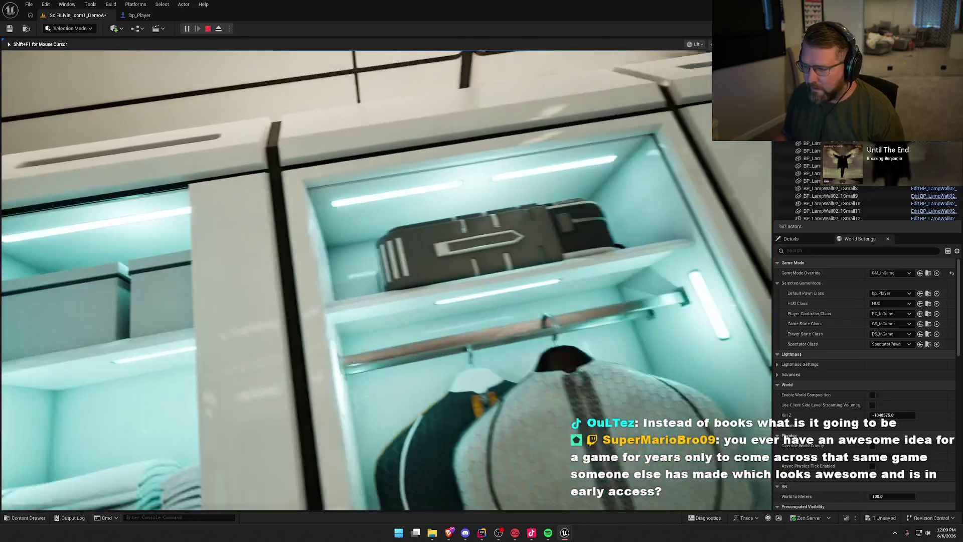
key("s")
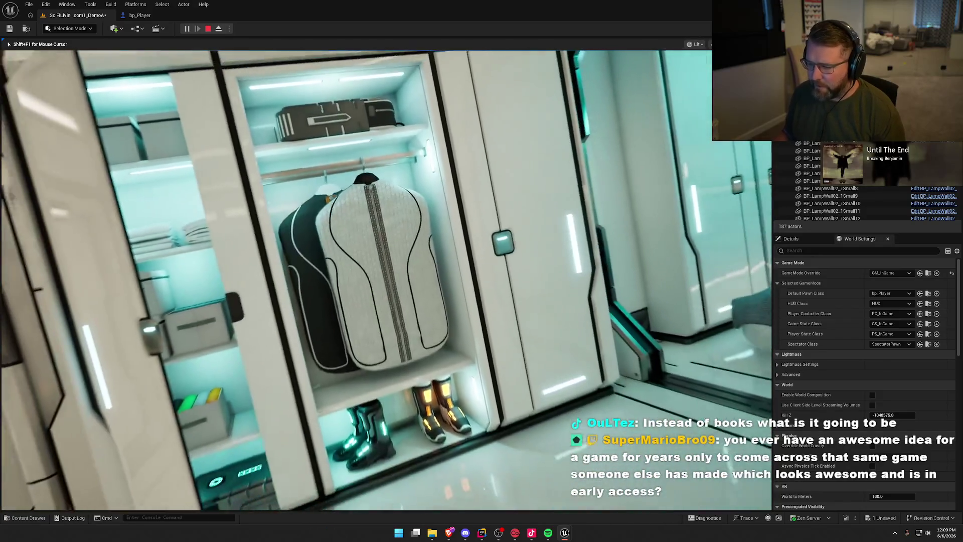
key("s")
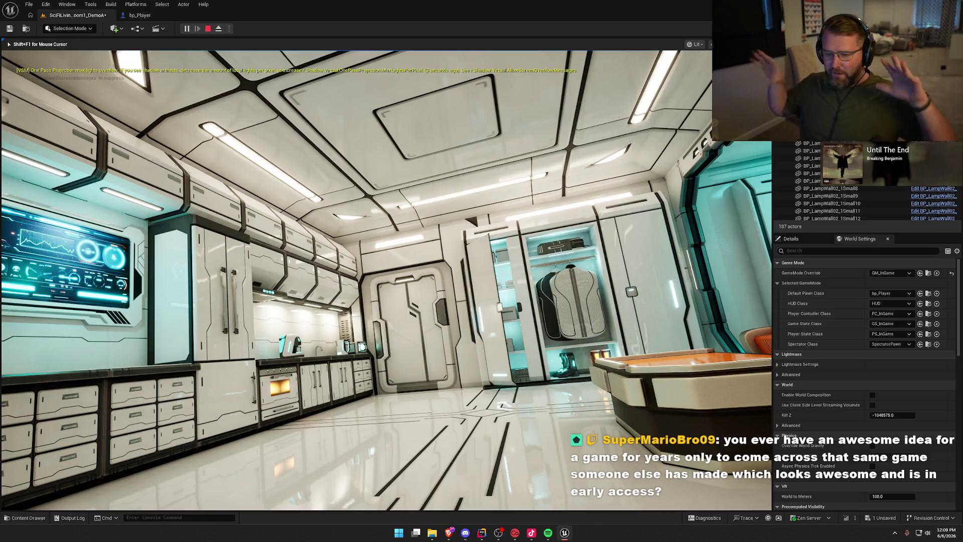
key("w")
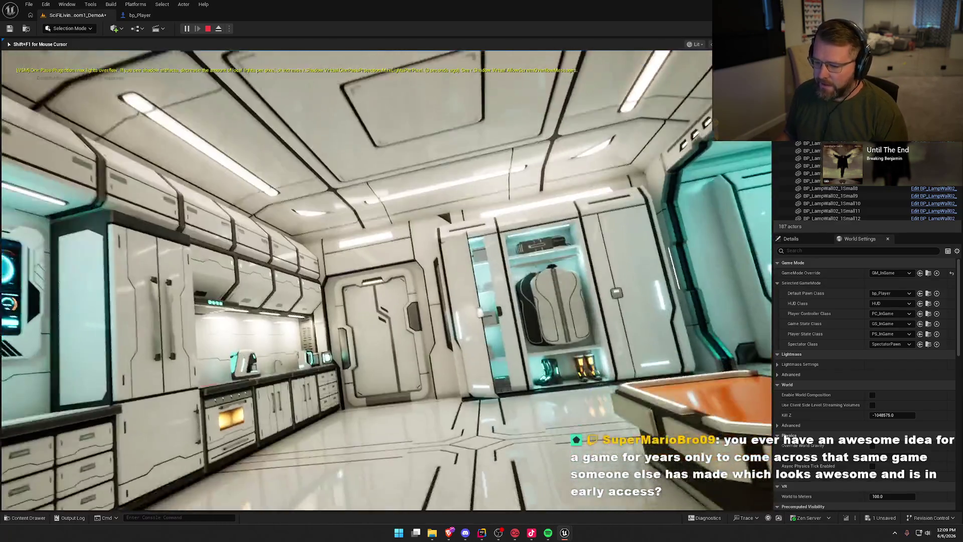
key("w")
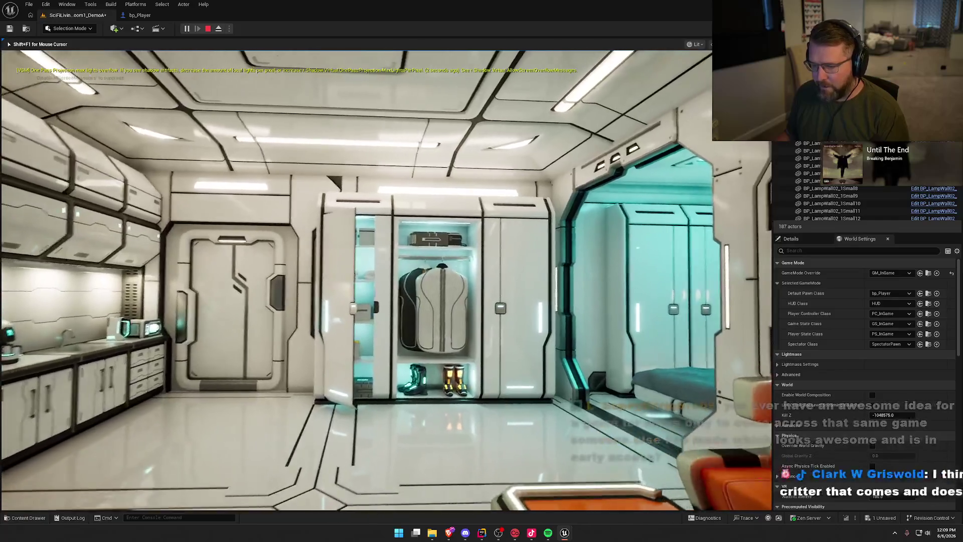
key("w")
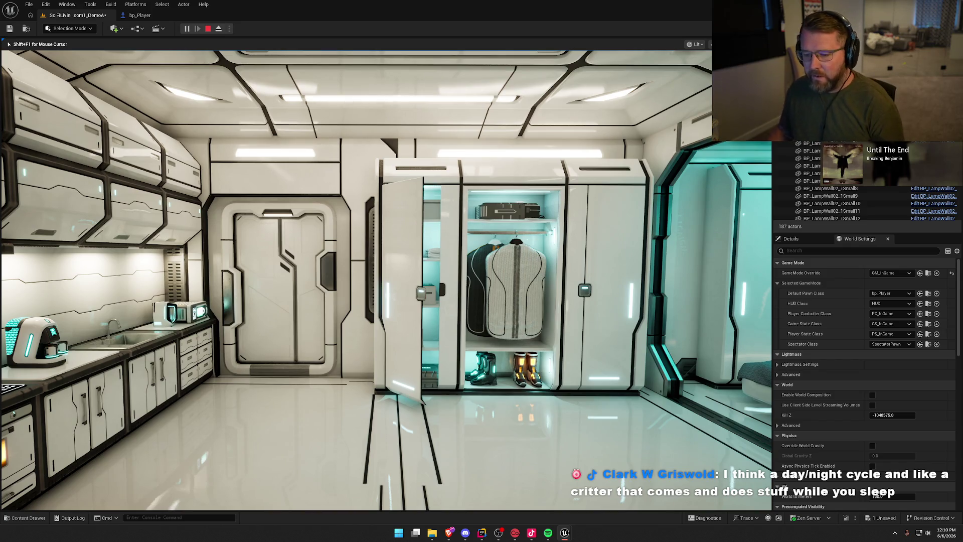
key("w")
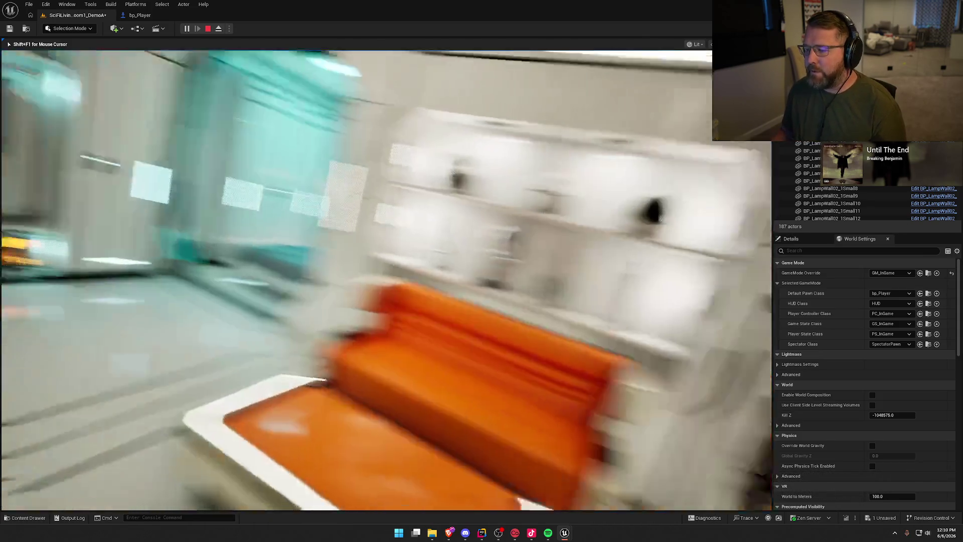
- Fly into the bedroom up to the headboard, then back out through the doorway
key("w")
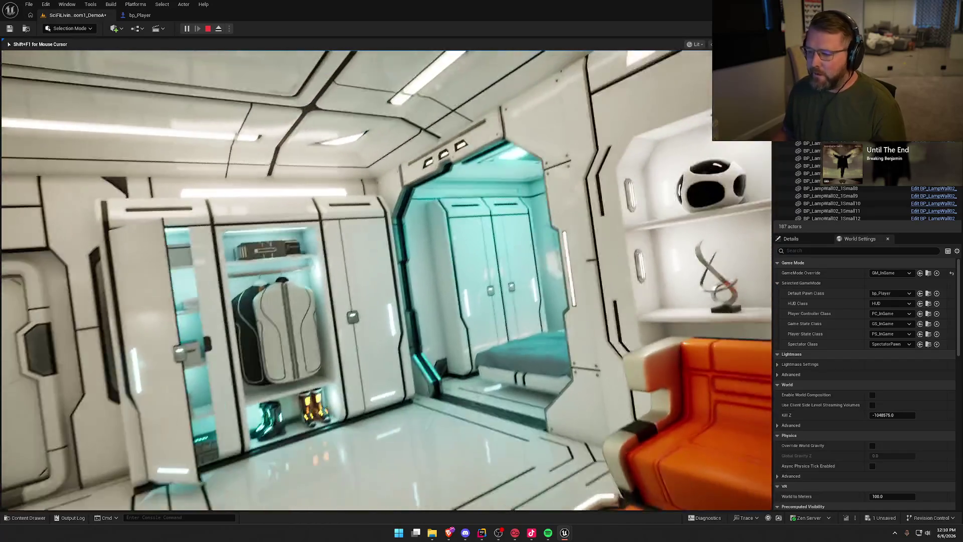
key("w")
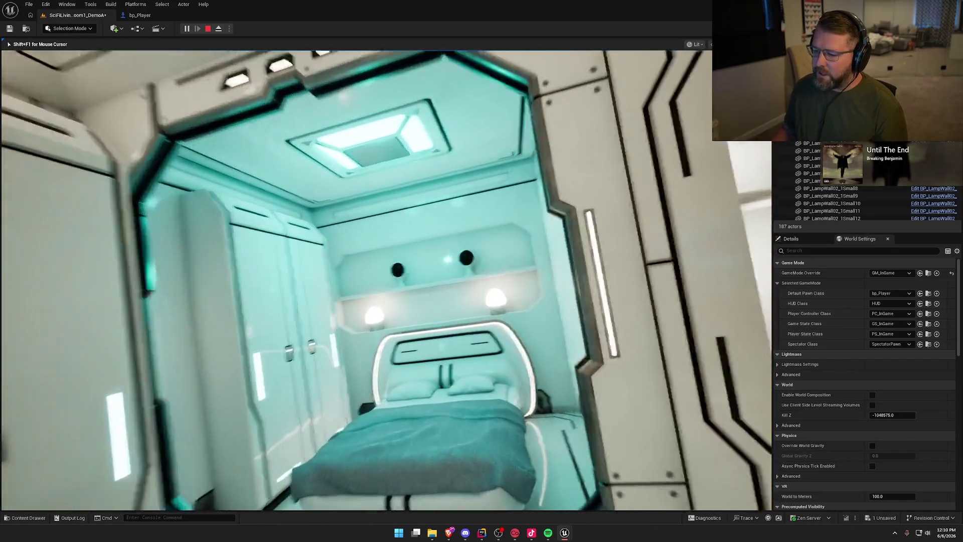
key("s")
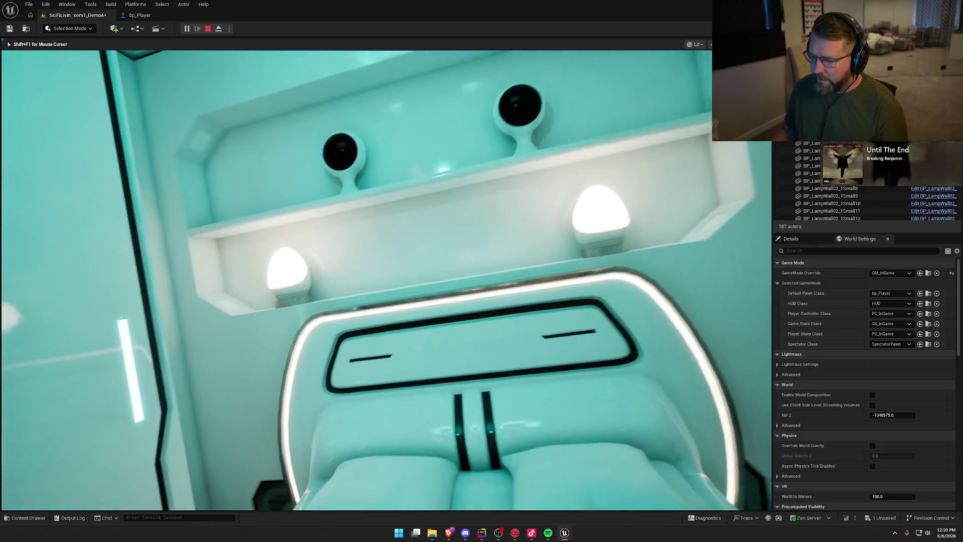
key("s")
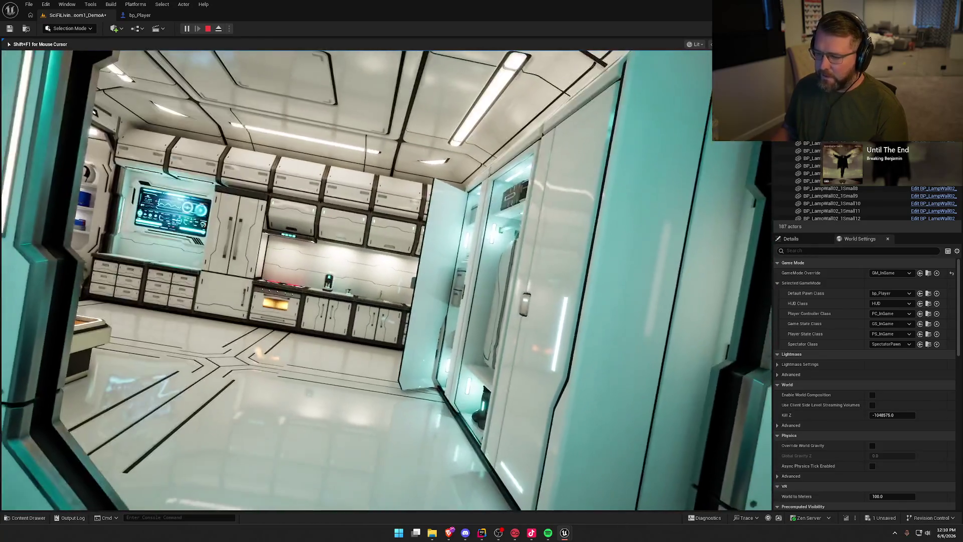
key("w")
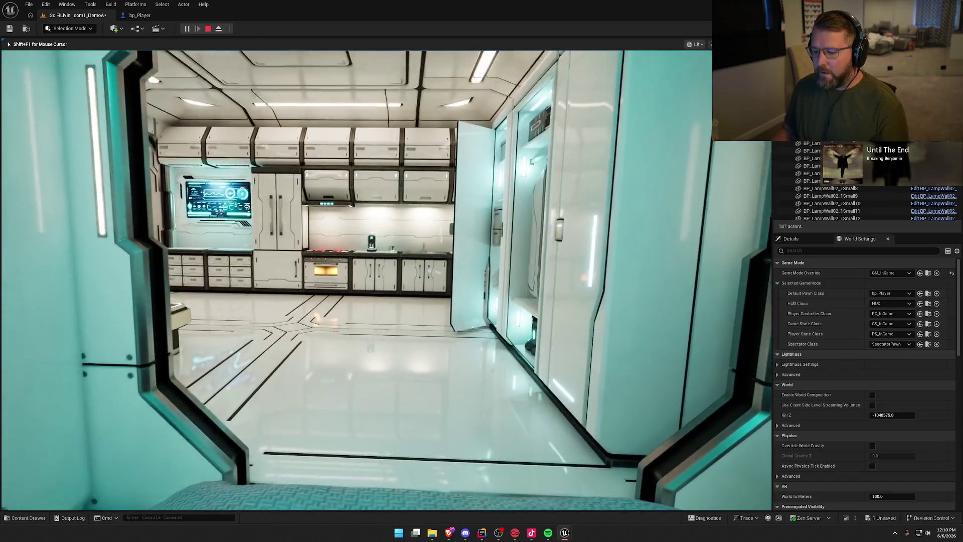
key("d")
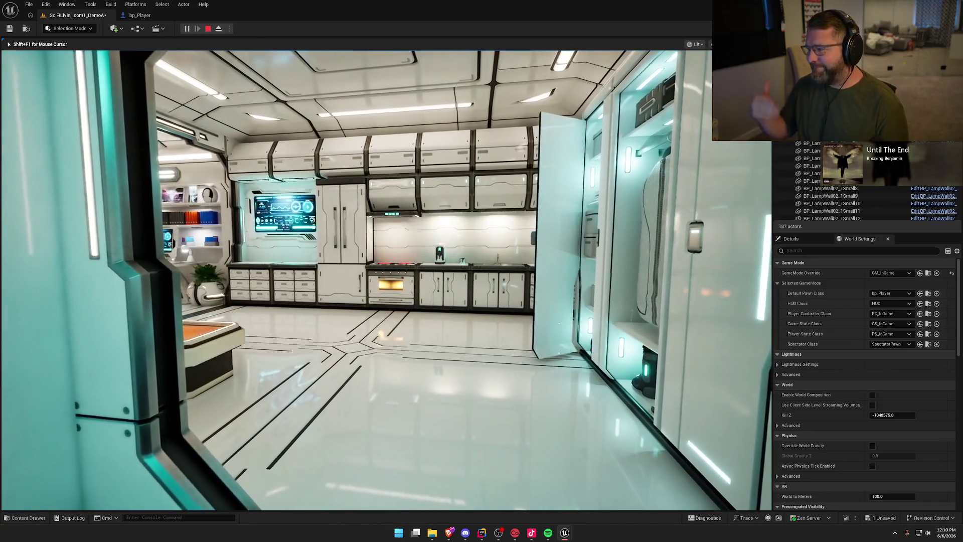
key("a")
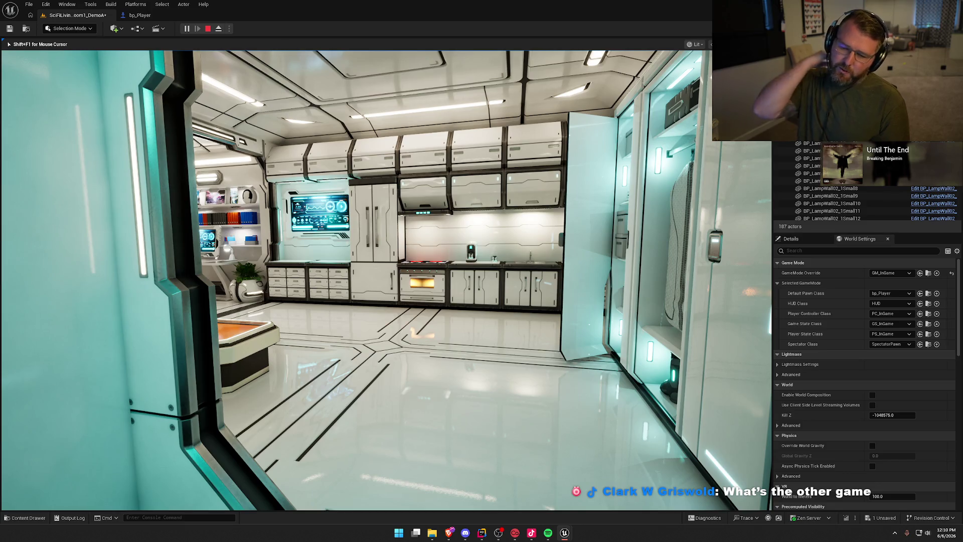
- Fly through the kitchen area and across the lounge toward the door and wardrobe
key("w")
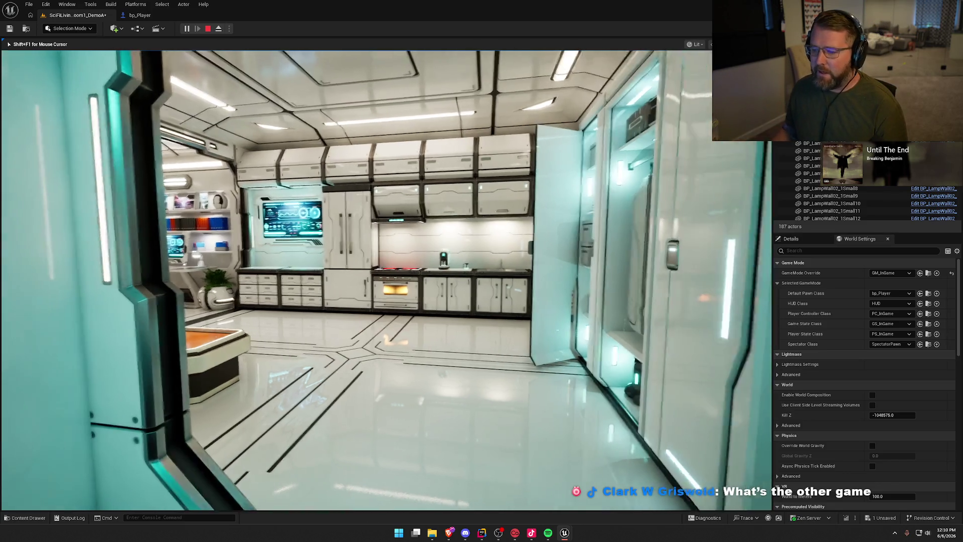
key("w")
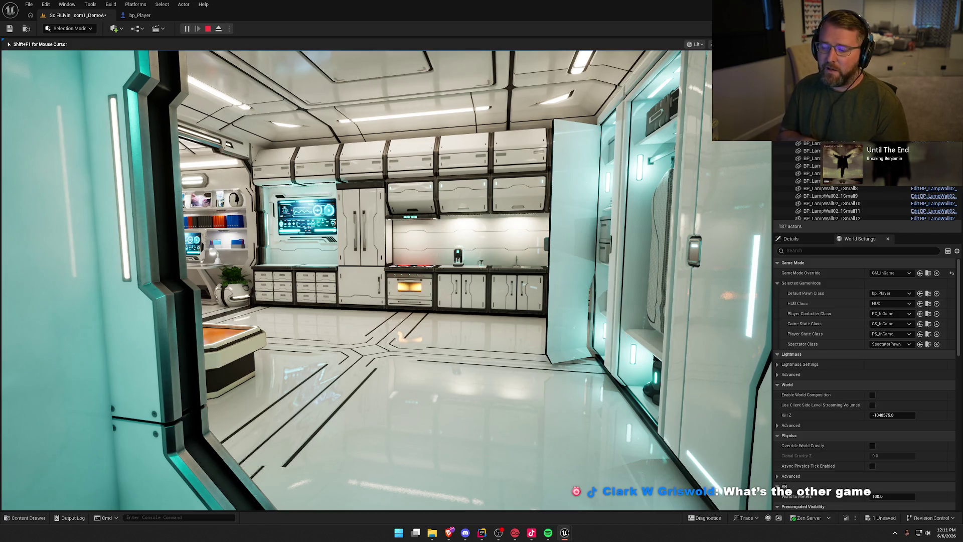
key("w")
key("w")
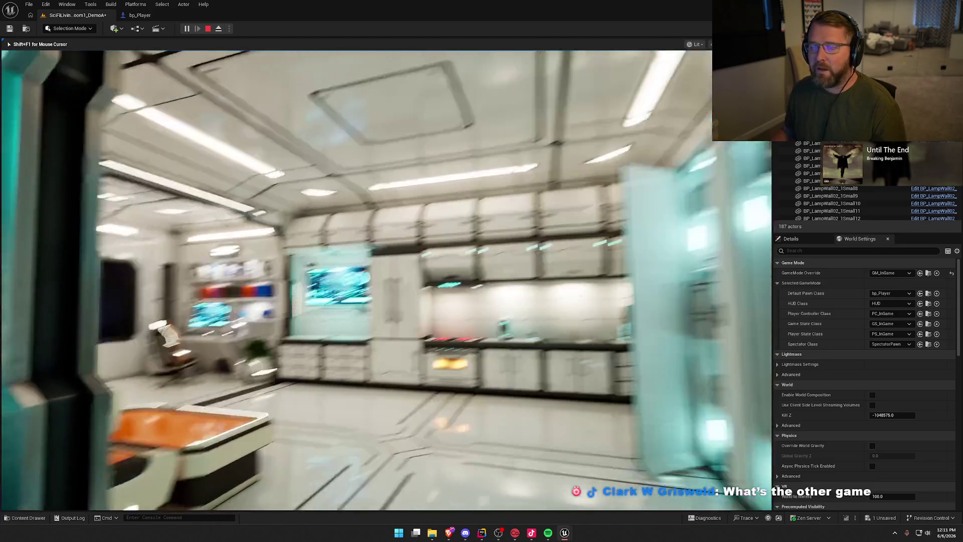
key("w")
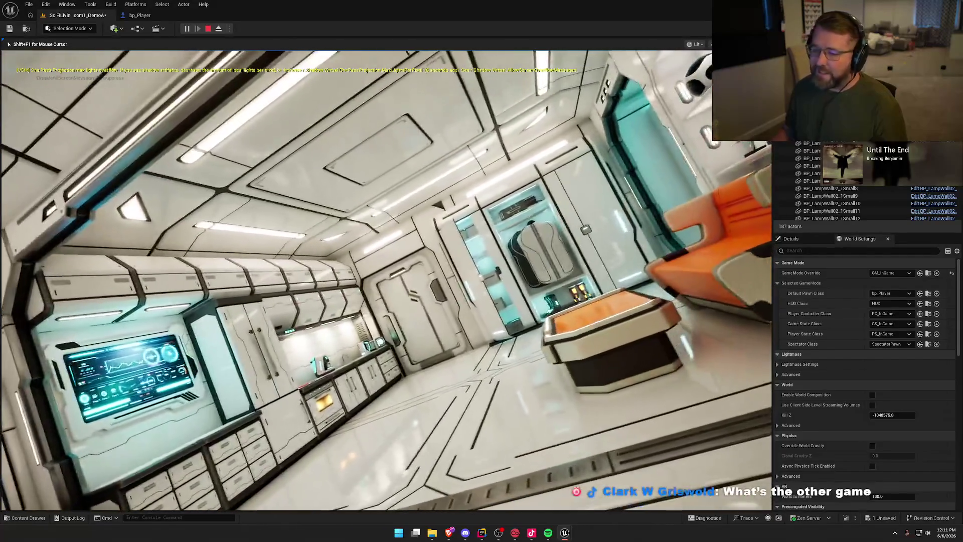
key("w")
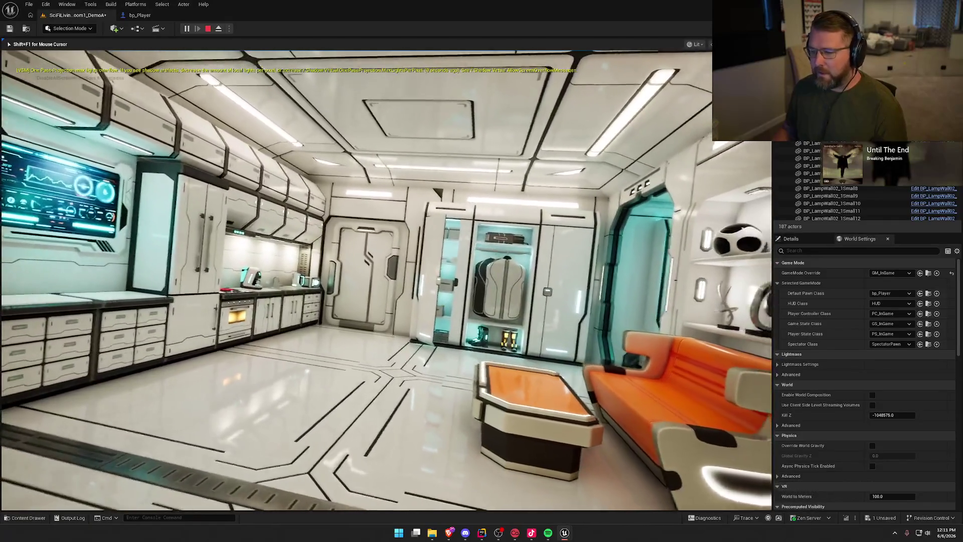
key("w")
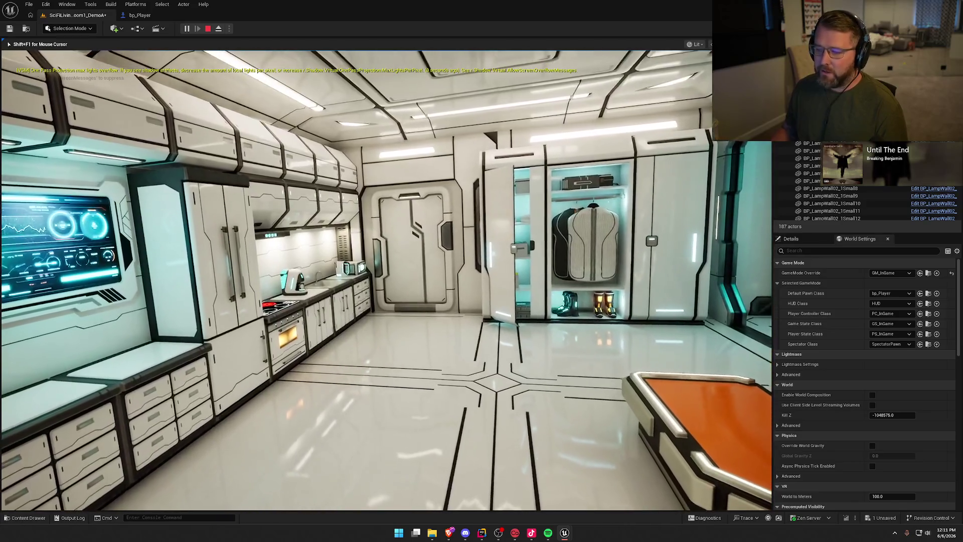
key("w")
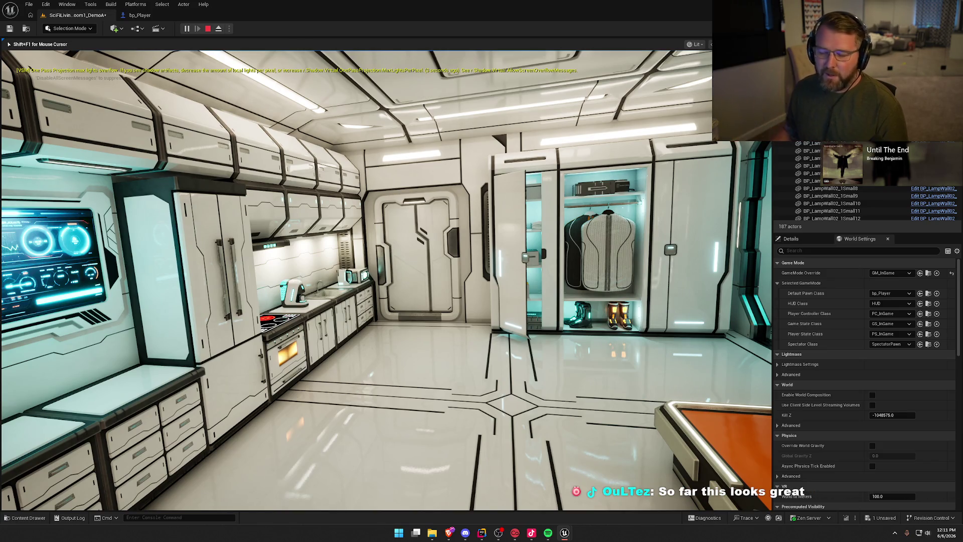
key("w")
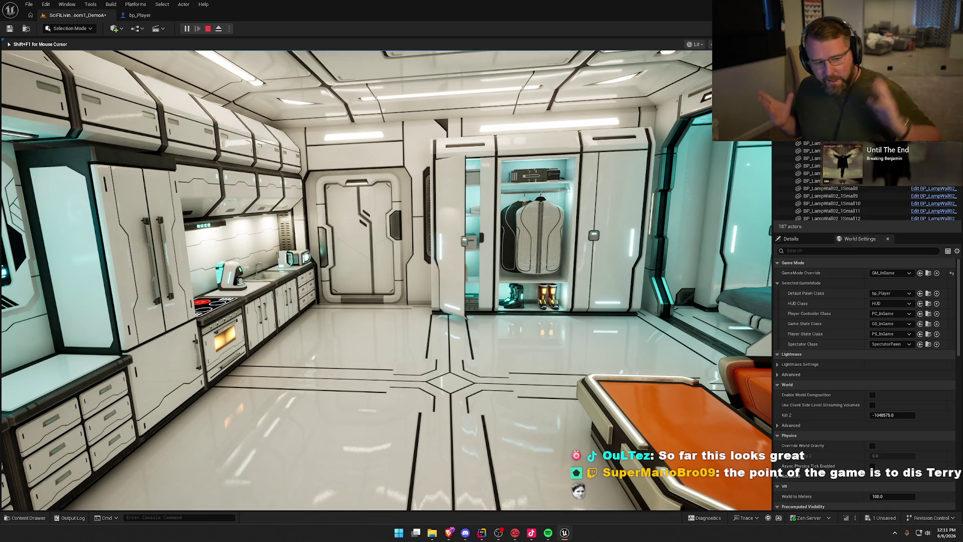
- Approach the corridor door, then pull back to view the kitchen, door and wardrobe
key("w")
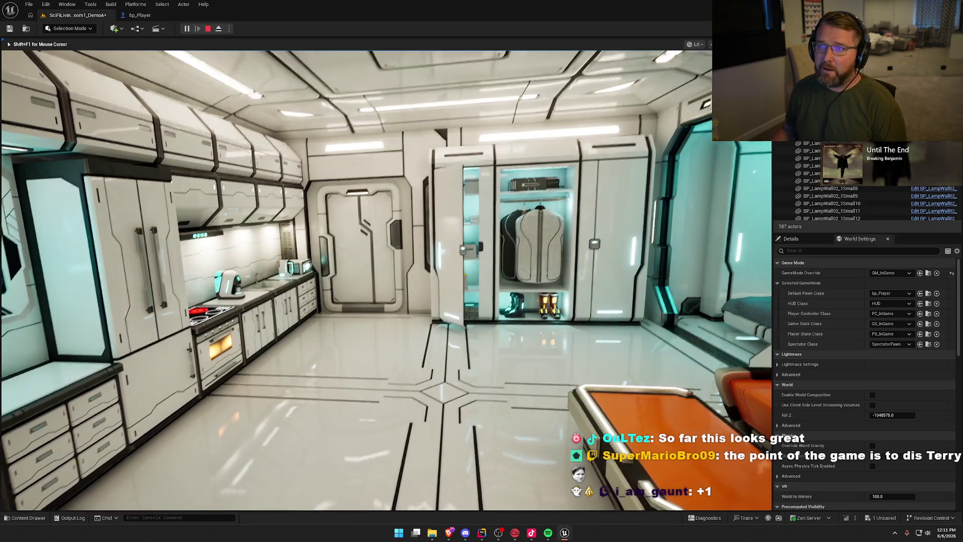
key("w")
key("w")
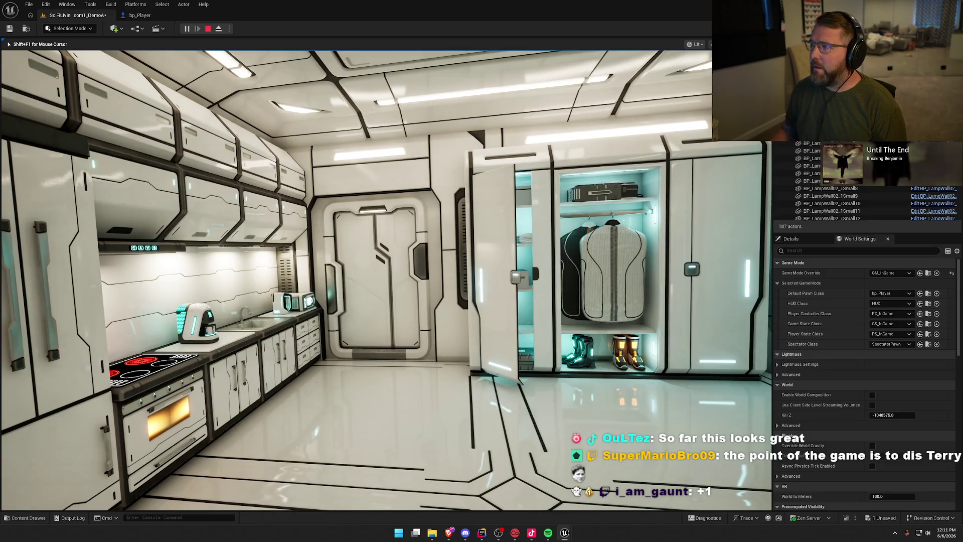
key("w")
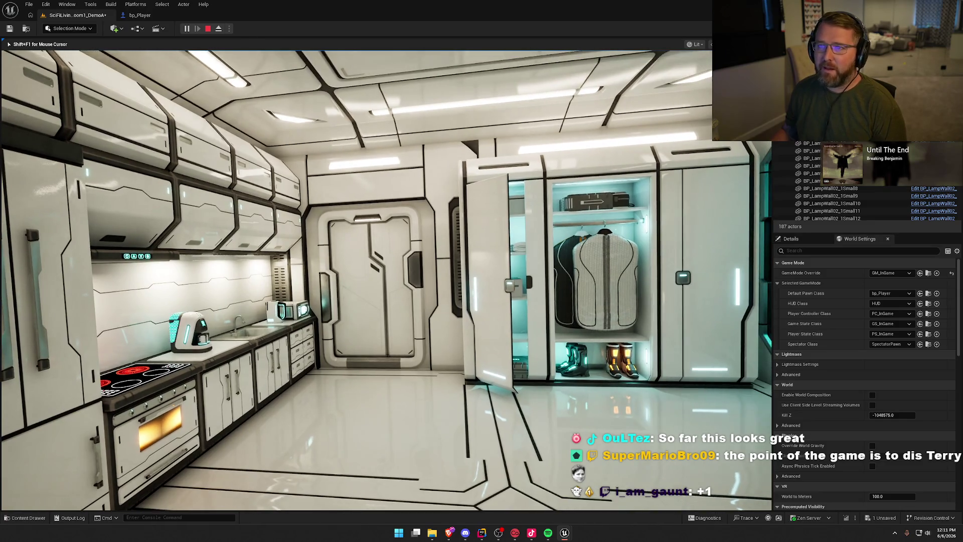
mouse_move(356, 280)
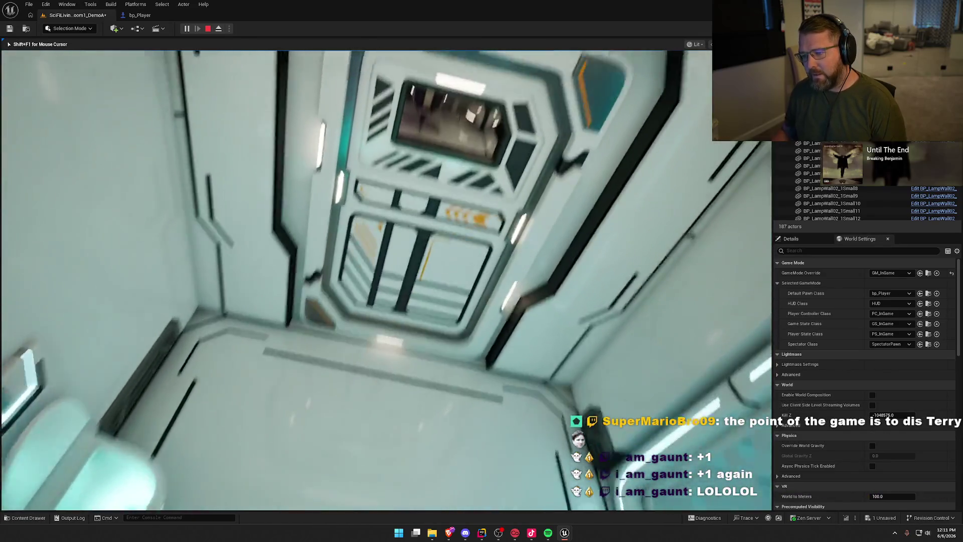
key("w")
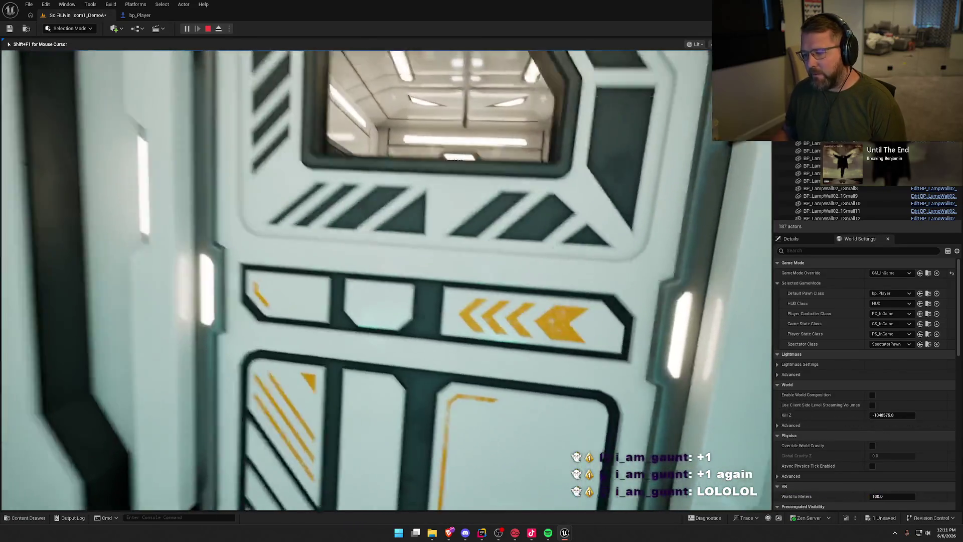
key("w")
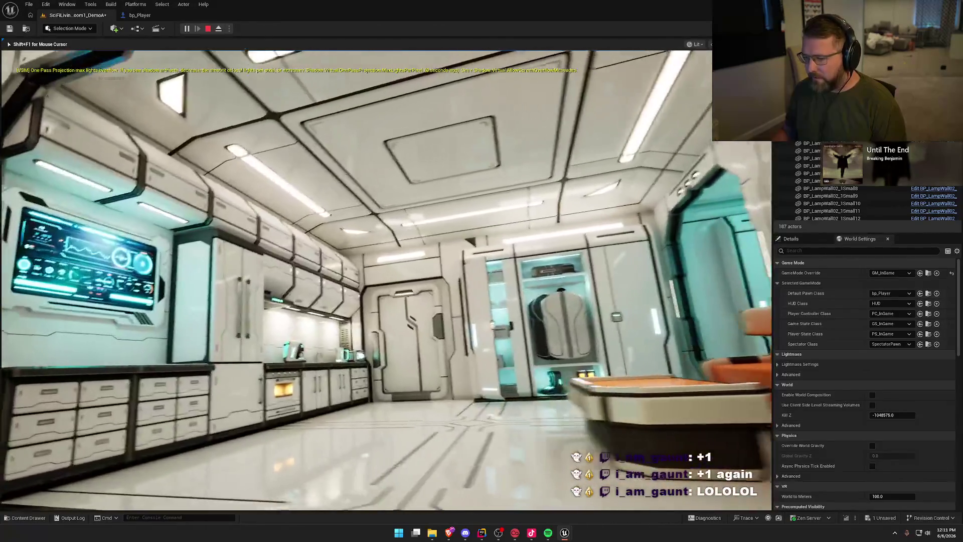
key("w")
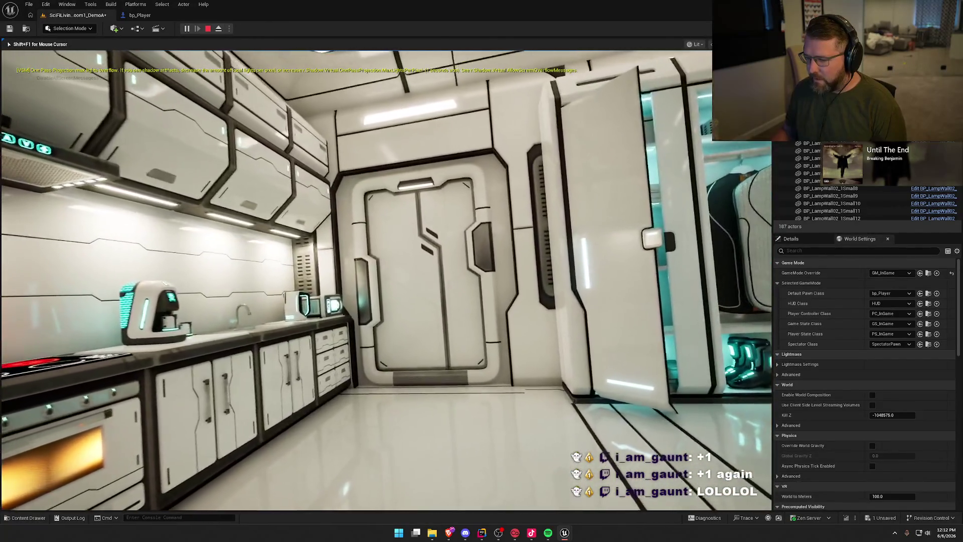
key("s")
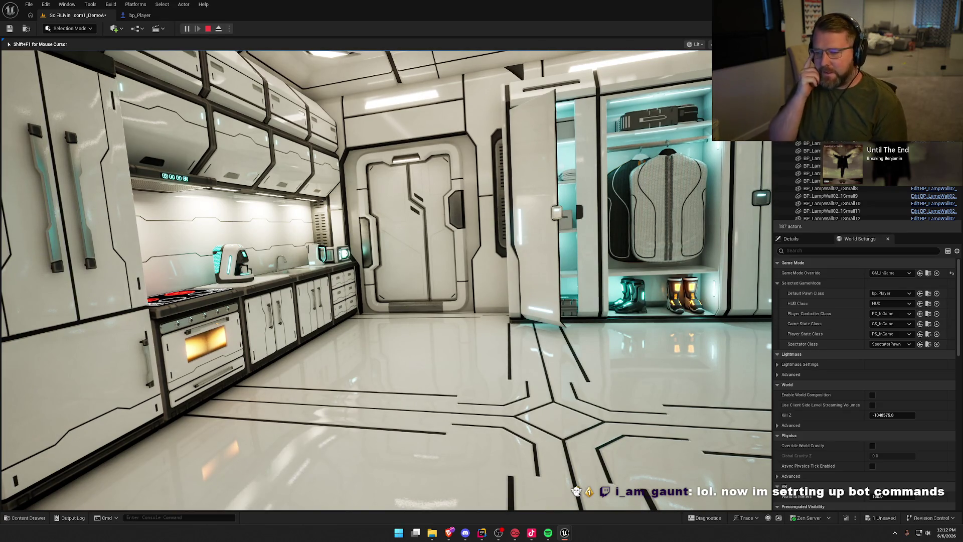
key("w")
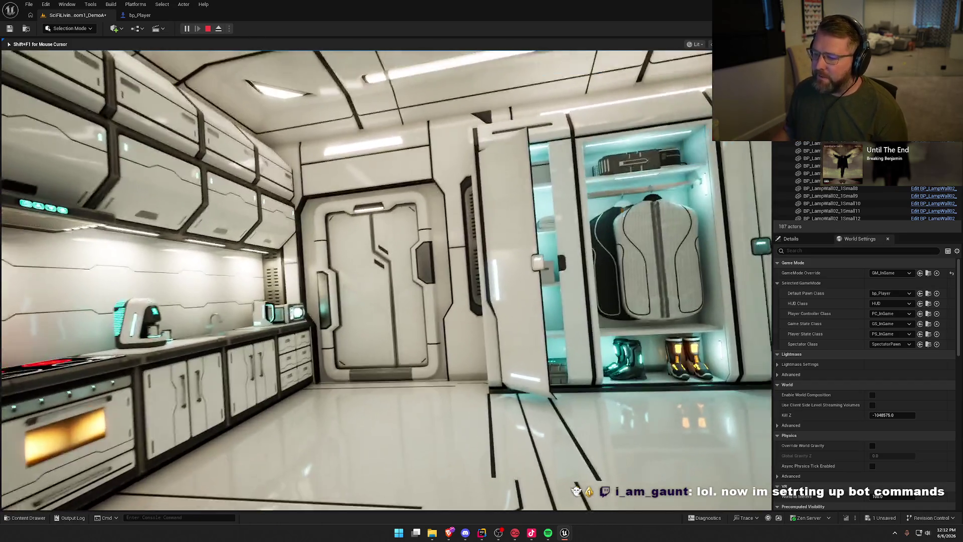
mouse_move(356, 281)
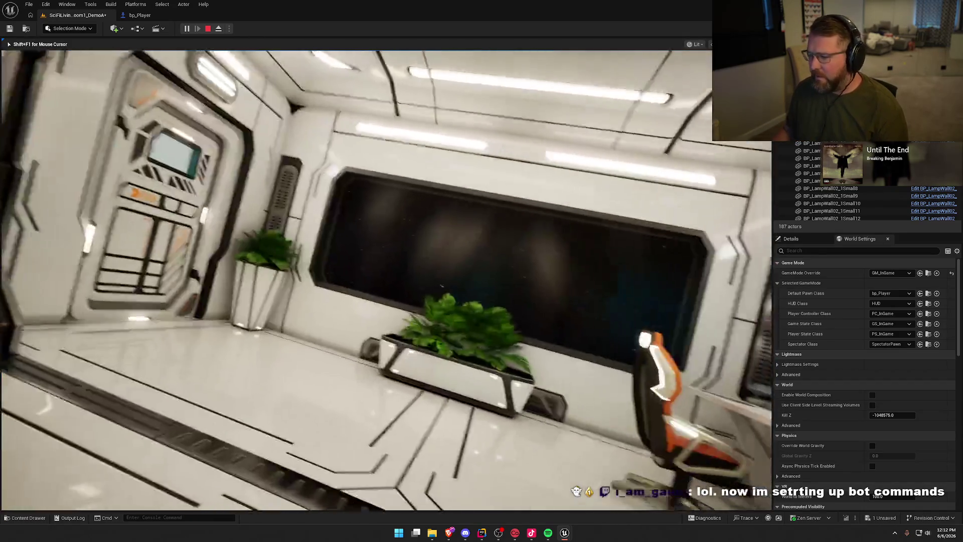
key("w")
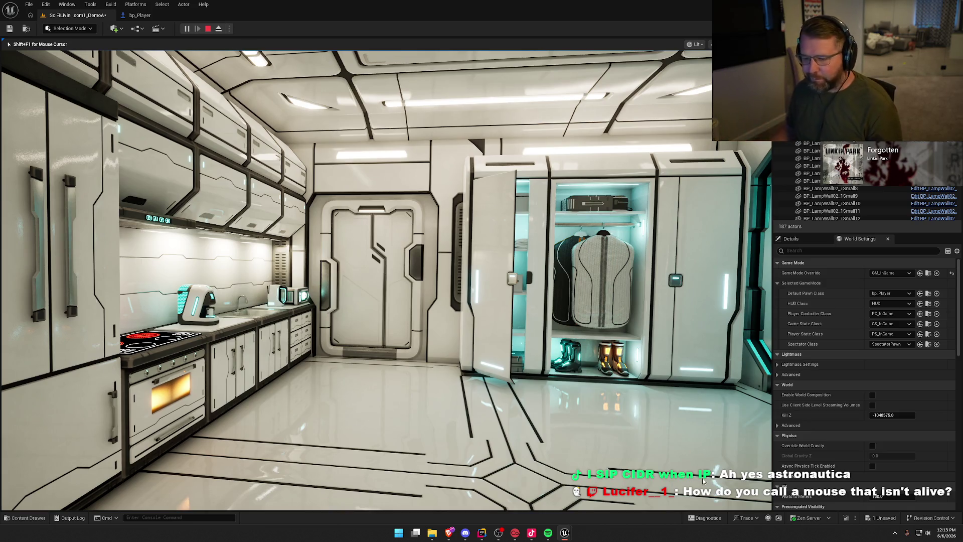
key("Escape")
- Tick Infinite Extent (Unbound) on the PostProcessVolume via a 'unb' Details search, then clear the search
scroll(214, 168, "up", 3)
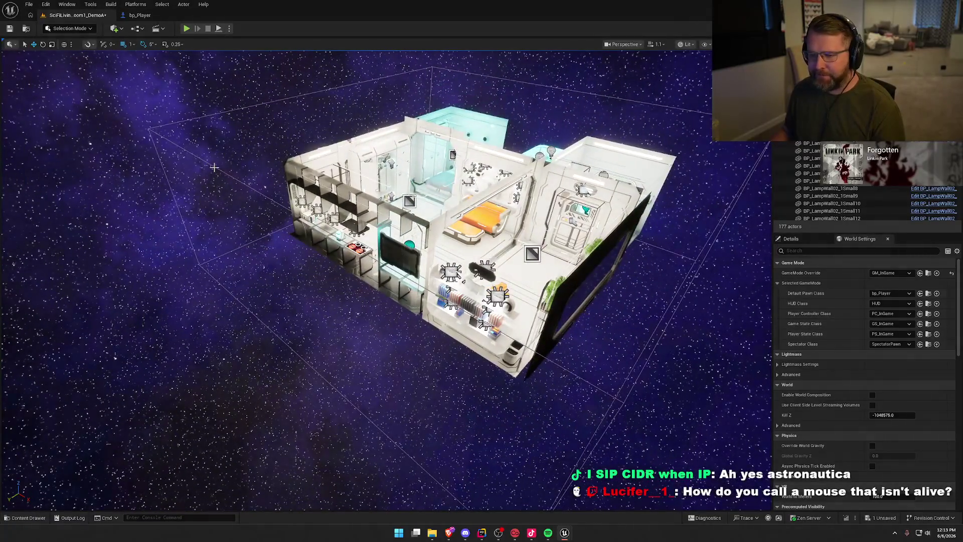
scroll(214, 167, "up", 5)
scroll(318, 249, "down", 2)
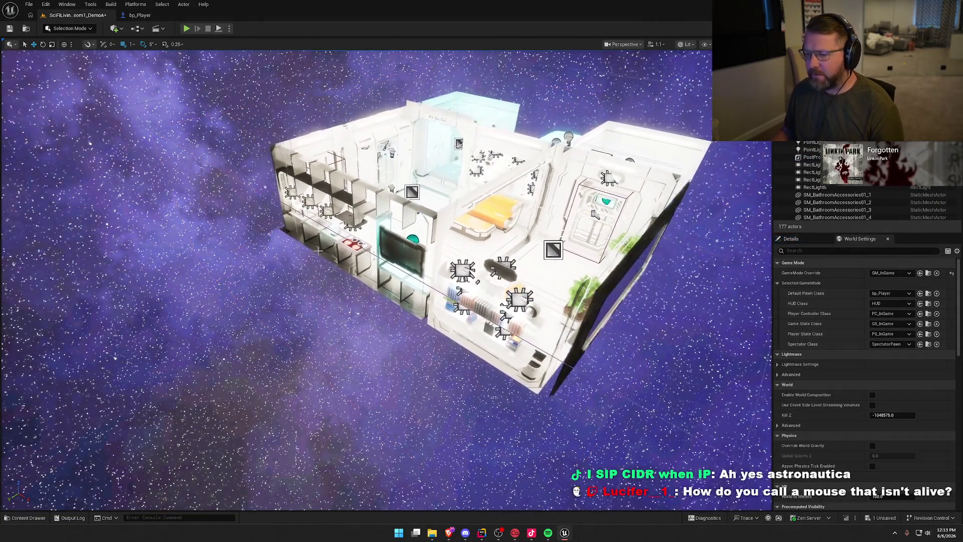
left_click(172, 139)
left_click(817, 239)
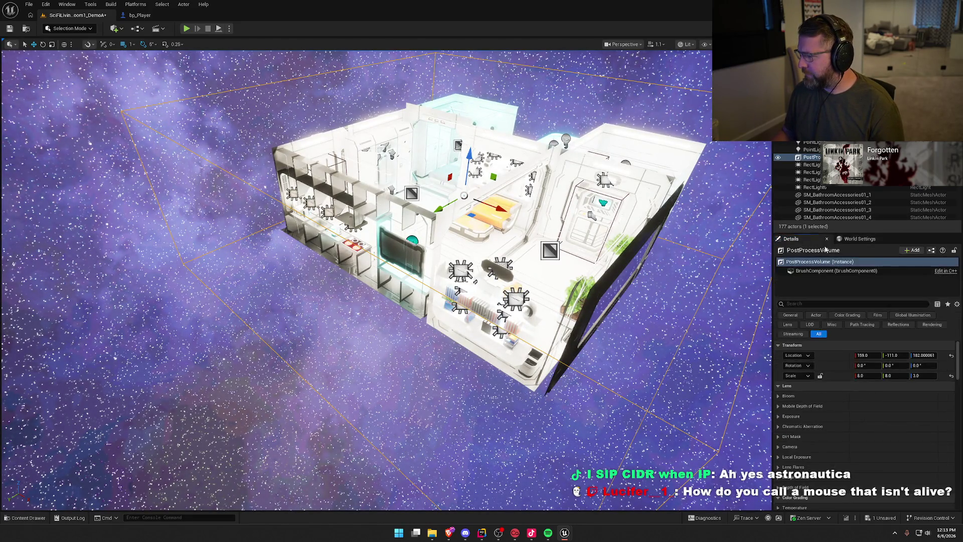
left_click(835, 303)
type("unb")
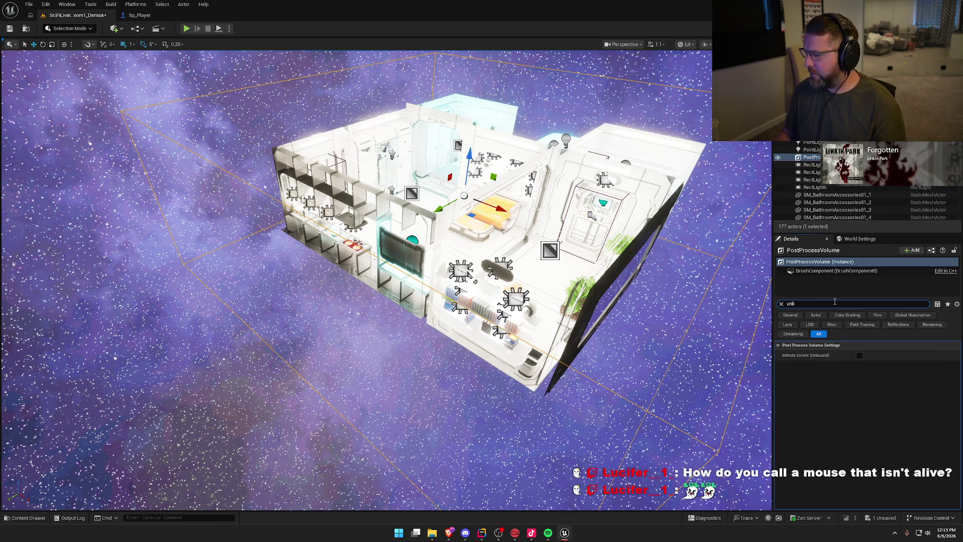
left_click(858, 355)
left_click(781, 304)
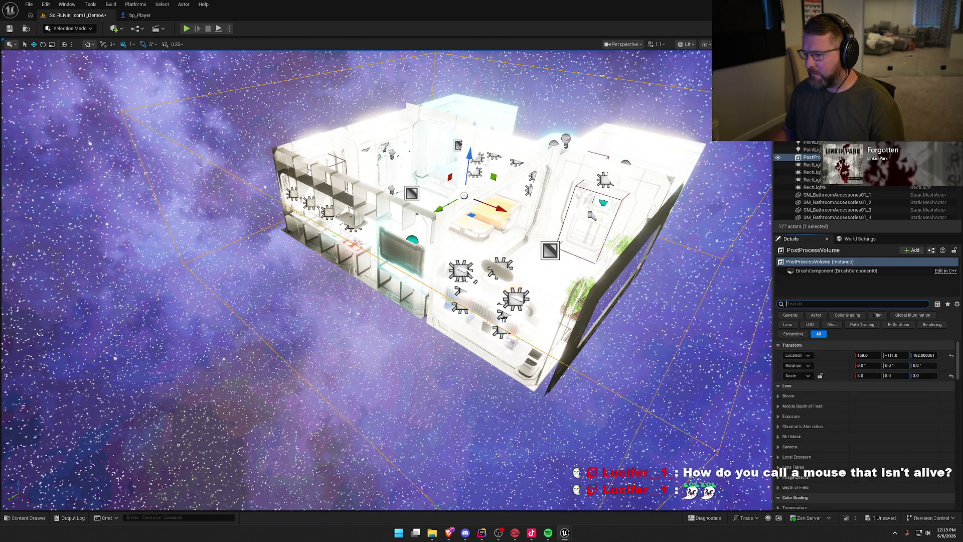
left_click_drag(381, 301, 346, 321)
mouse_move(393, 197)
left_mouse_down()
mouse_move(517, 355)
mouse_move(487, 369)
mouse_move(517, 355)
left_mouse_up()
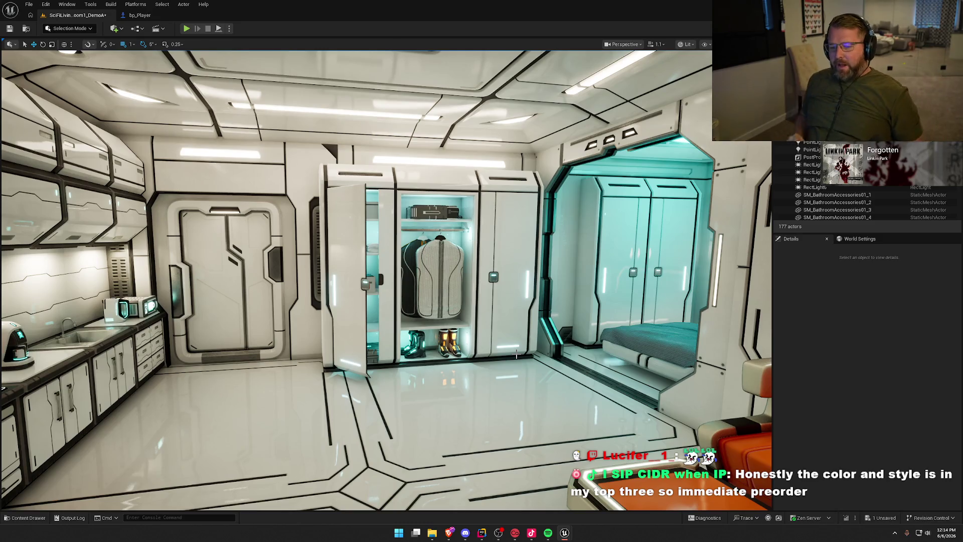
- Look around the room, briefly selecting and deselecting the boots in the closet
mouse_move(406, 241)
left_mouse_down()
mouse_move(211, 230)
mouse_move(408, 239)
left_mouse_up()
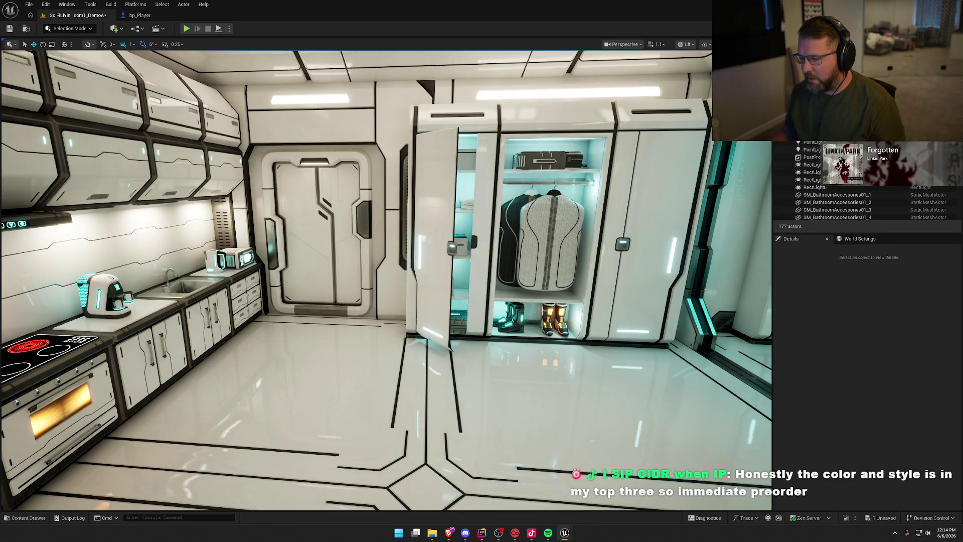
left_click(522, 317)
key("Escape")
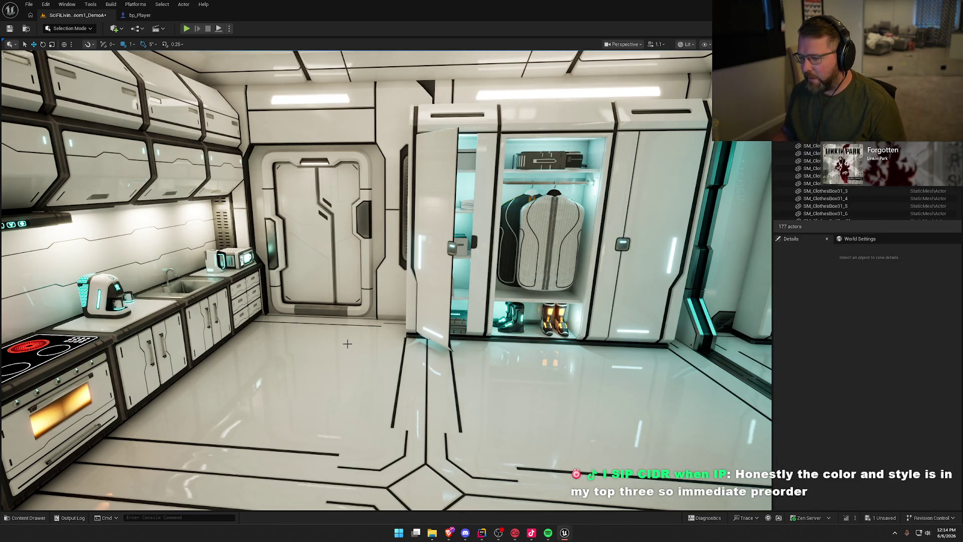
mouse_move(347, 324)
left_mouse_down()
mouse_move(323, 394)
mouse_move(348, 304)
left_mouse_up()
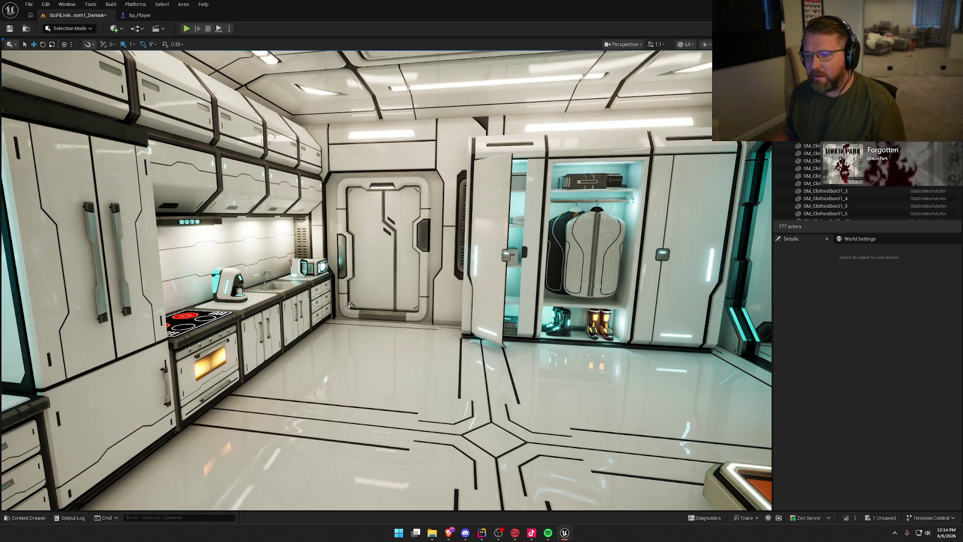
scroll(373, 287, "down", 5)
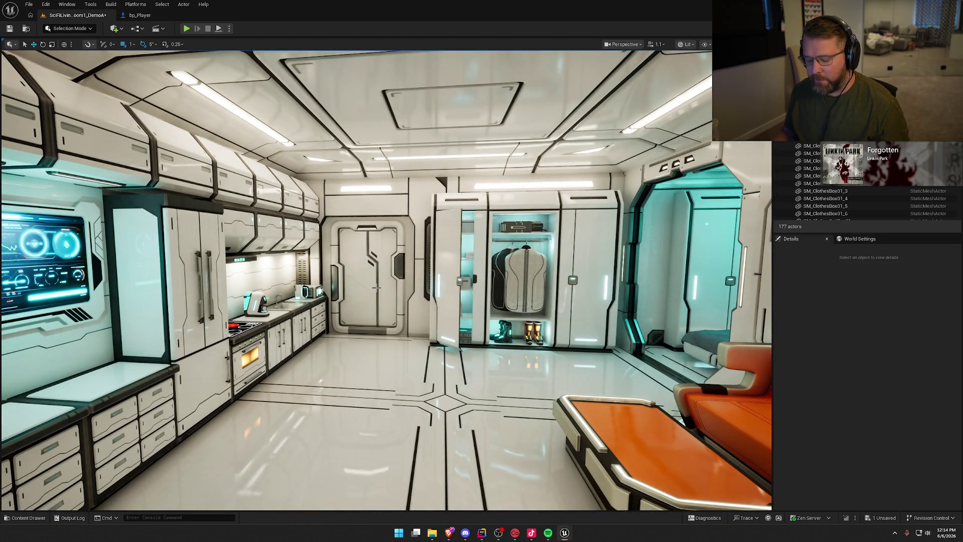
- Search Windows for 'paint' and launch Paint
key("super")
type("paint")
key("Return")
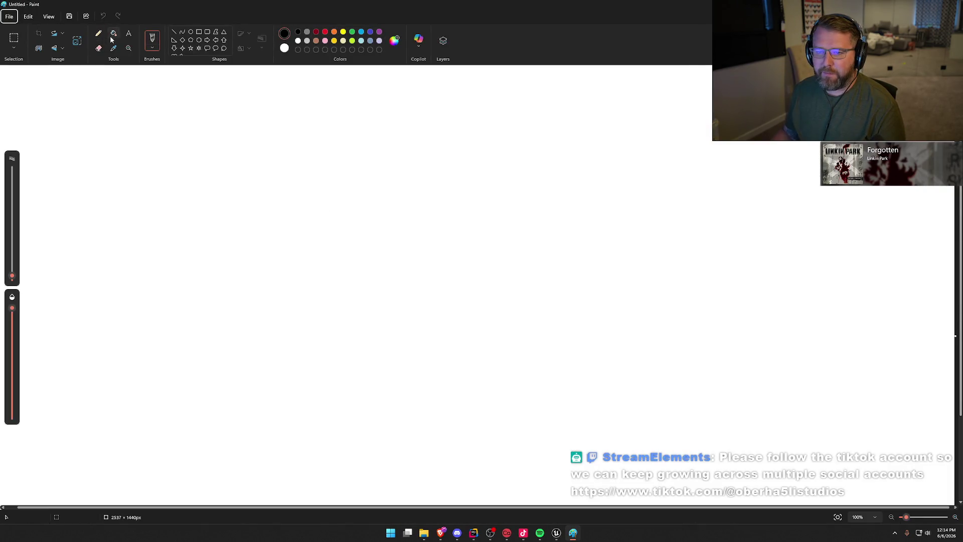
- Flood-fill the whole Paint canvas with black
left_click(112, 35)
left_click(273, 149)
left_click(152, 38)
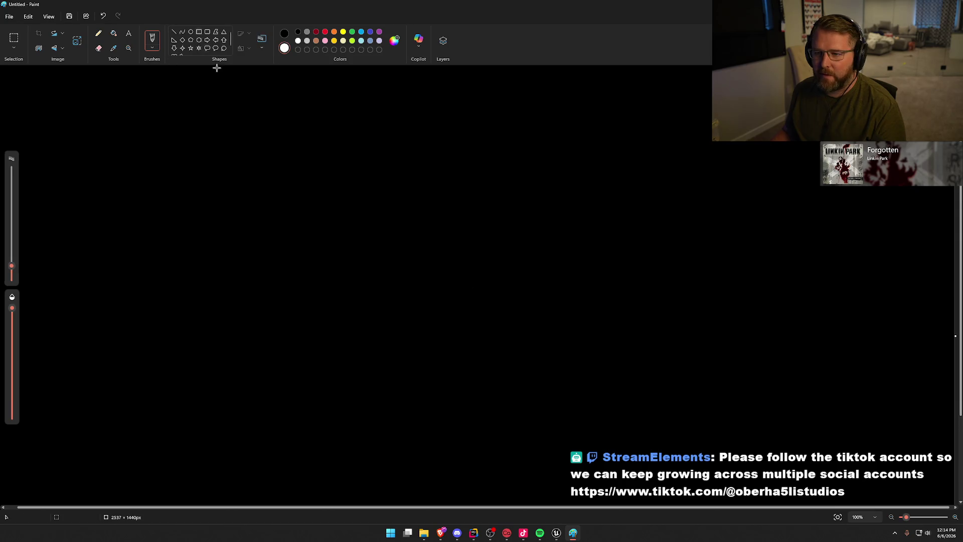
- Draw the white top room rectangle, redrawing and repositioning it until it sits right
left_click(199, 32)
left_click_drag(298, 112, 600, 283)
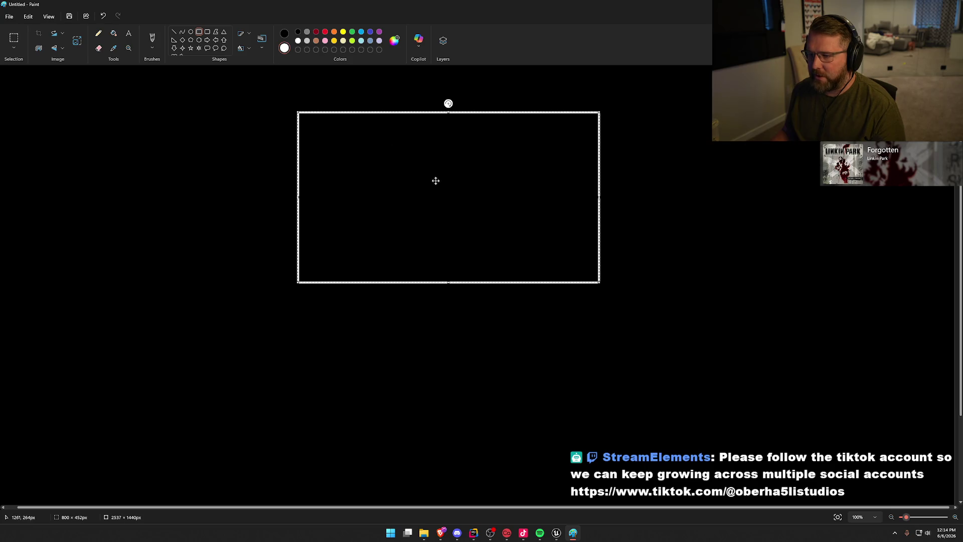
key("Delete")
mouse_move(279, 101)
left_mouse_down()
mouse_move(585, 254)
mouse_move(587, 271)
mouse_move(578, 268)
left_mouse_up()
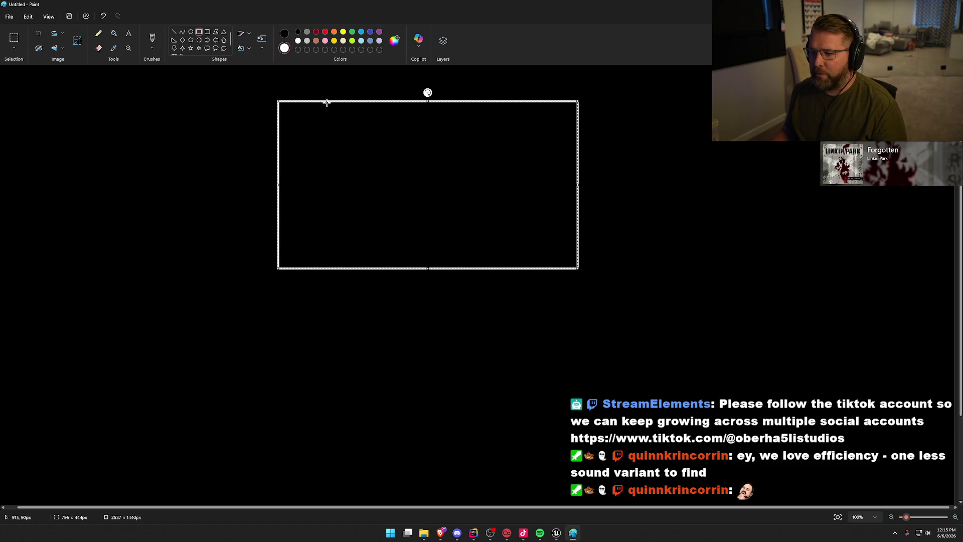
scroll(430, 349, "down", 2)
scroll(430, 348, "up", 2)
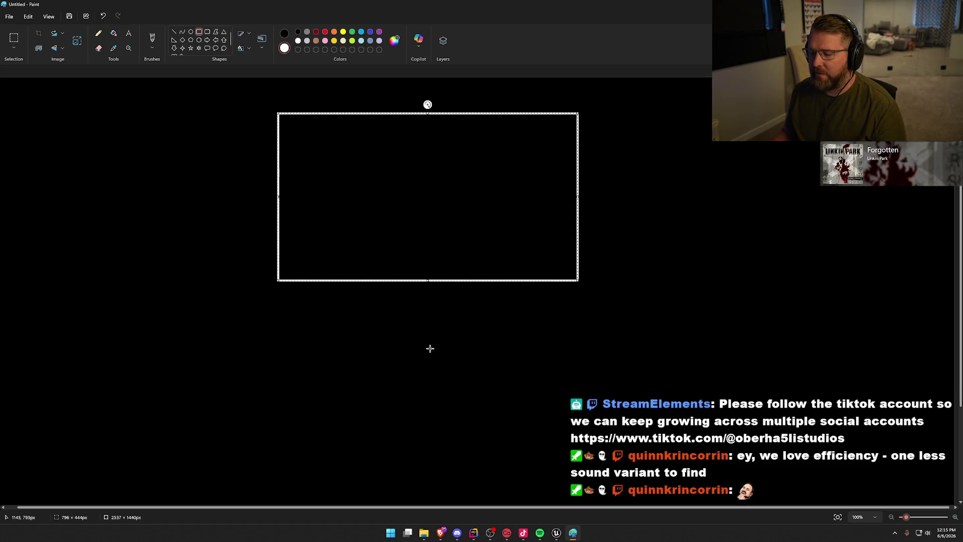
mouse_move(396, 279)
left_mouse_down()
mouse_move(402, 318)
mouse_move(398, 261)
mouse_move(438, 323)
mouse_move(456, 393)
mouse_move(464, 388)
left_mouse_up()
left_click(438, 399)
- Draw a larger room rectangle below and shift it up to meet the connecting corridor
scroll(483, 404, "down", 3)
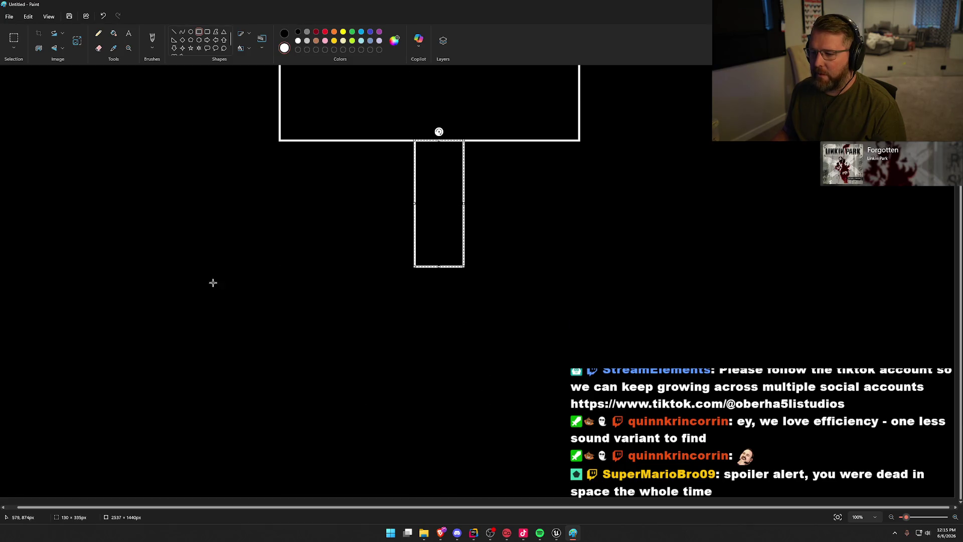
mouse_move(281, 280)
left_mouse_down()
mouse_move(537, 356)
mouse_move(634, 460)
mouse_move(610, 471)
left_mouse_up()
left_click_drag(485, 408, 479, 396)
left_click(641, 331)
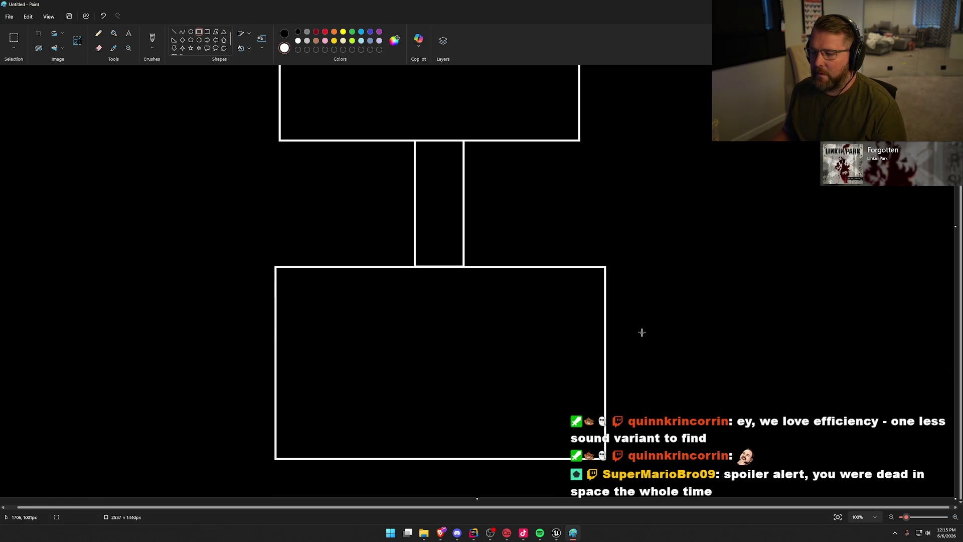
scroll(642, 329, "up", 2)
scroll(642, 330, "down", 2)
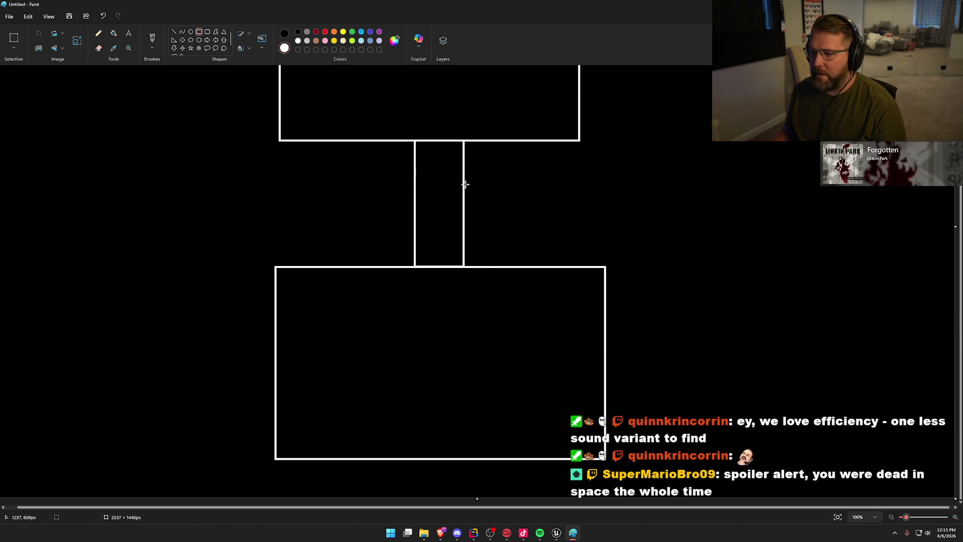
- Add a horizontal corridor to the right, ending in a tall room aligned against it
left_click_drag(465, 185, 770, 206)
left_click_drag(770, 227, 774, 229)
mouse_move(772, 110)
left_mouse_down()
mouse_move(856, 293)
mouse_move(894, 306)
left_mouse_up()
left_click_drag(839, 256, 835, 256)
scroll(718, 356, "up", 2)
scroll(717, 356, "up", 1)
scroll(716, 357, "down", 3)
scroll(716, 357, "up", 2)
scroll(716, 362, "down", 1, "ctrl")
scroll(716, 363, "down", 2)
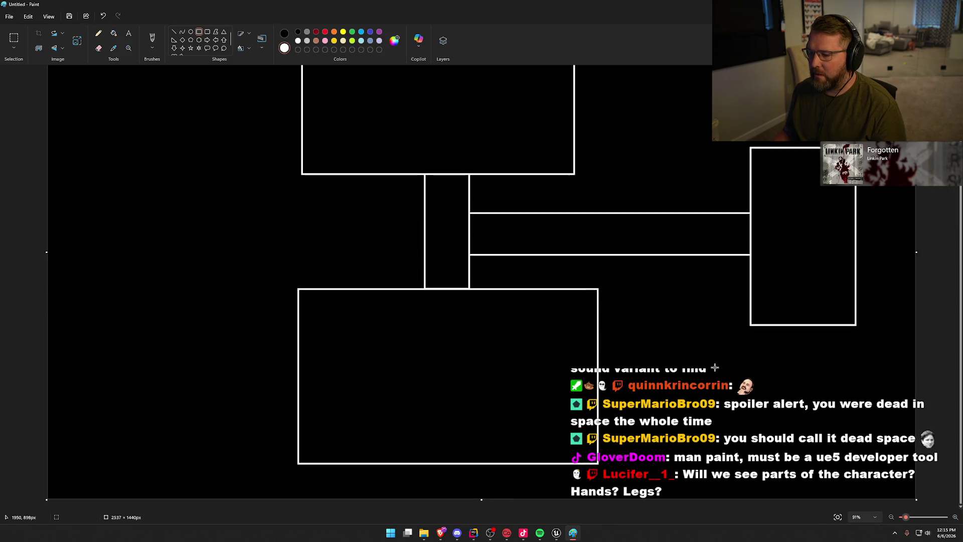
scroll(716, 362, "up", 2)
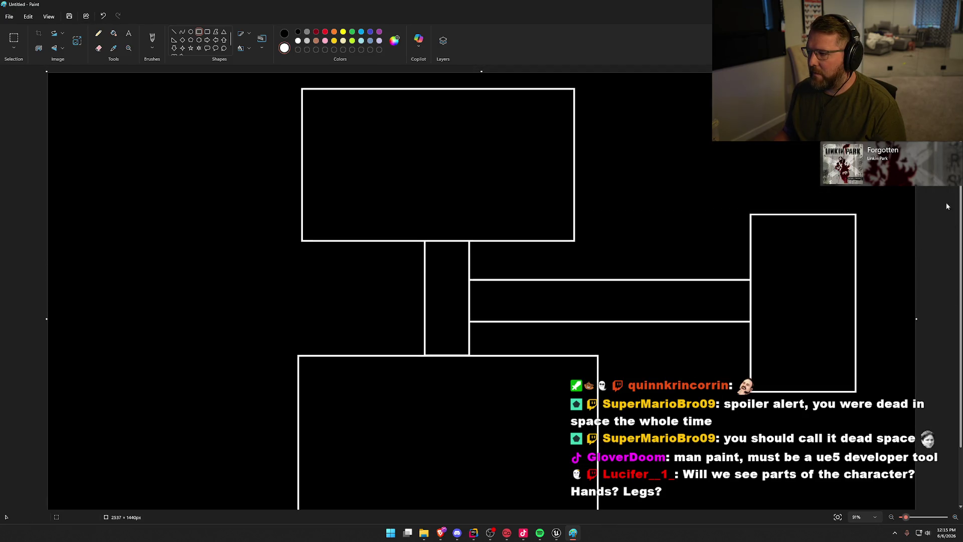
scroll(962, 200, "down", 1)
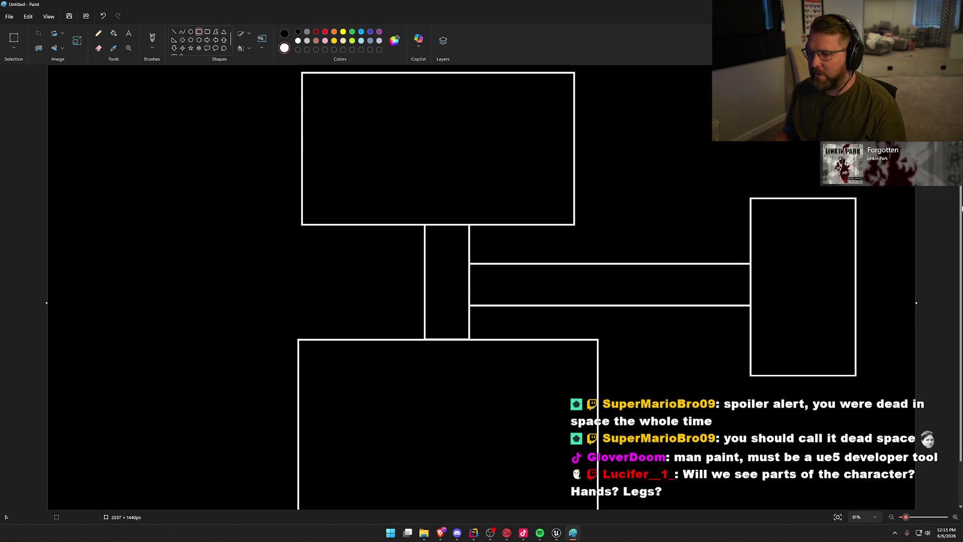
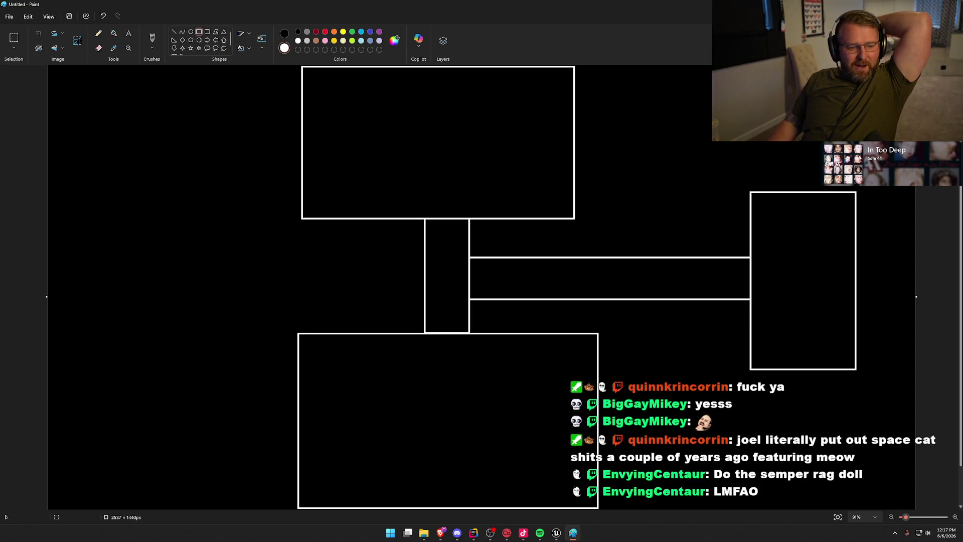
- Switch from Paint to the Unreal Engine editor's sci-fi room level
key("alt+Tab")
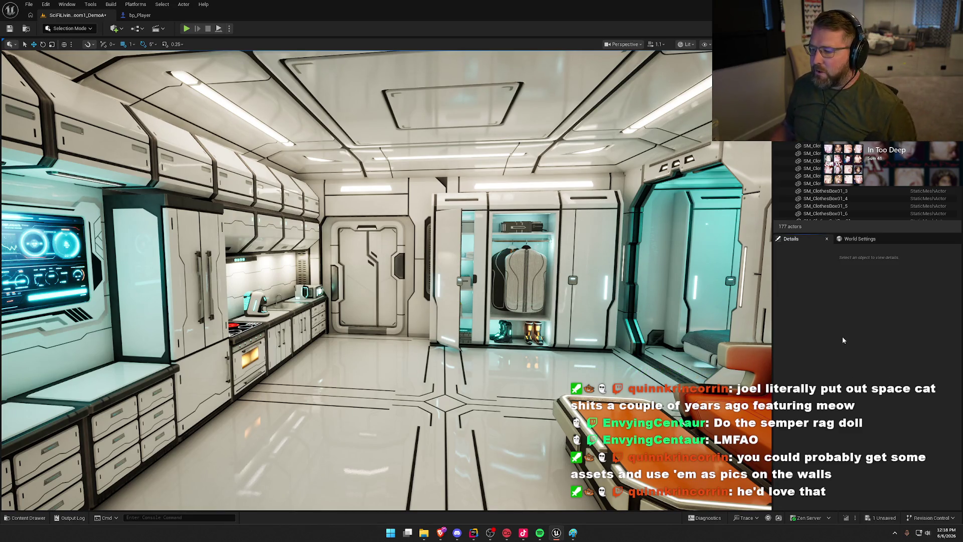
- Open the bp_Player Blueprint from the Player folder and select its Push Off variable
key("ctrl+space")
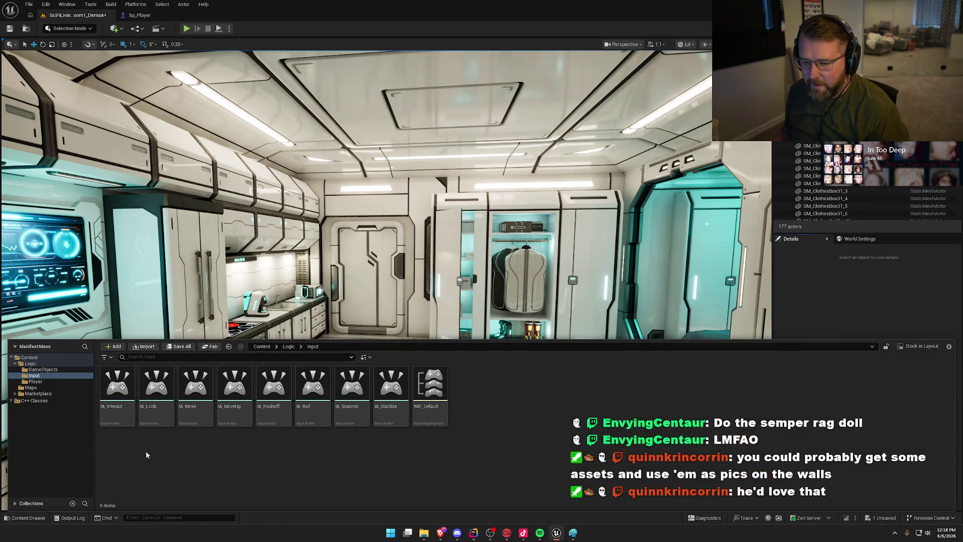
left_click(35, 382)
double_click(117, 386)
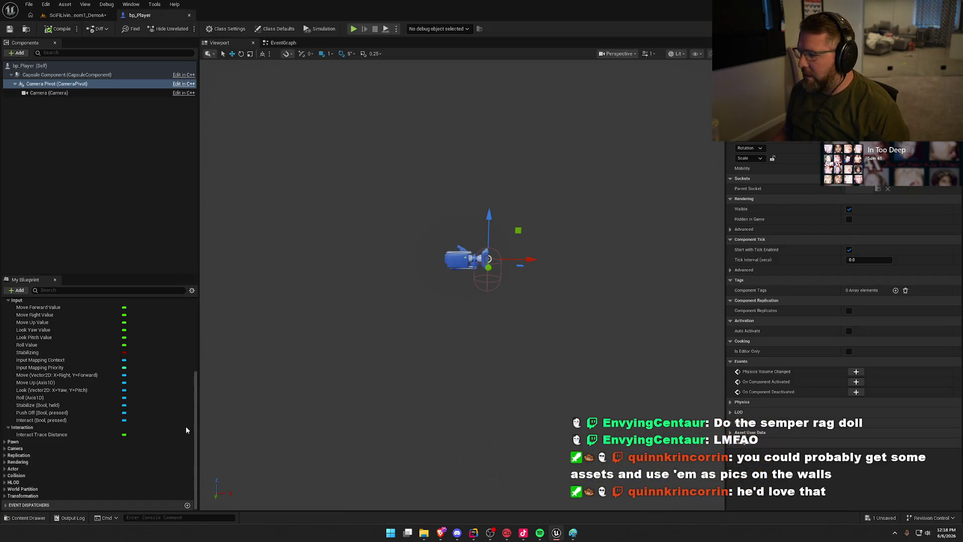
left_click(42, 412)
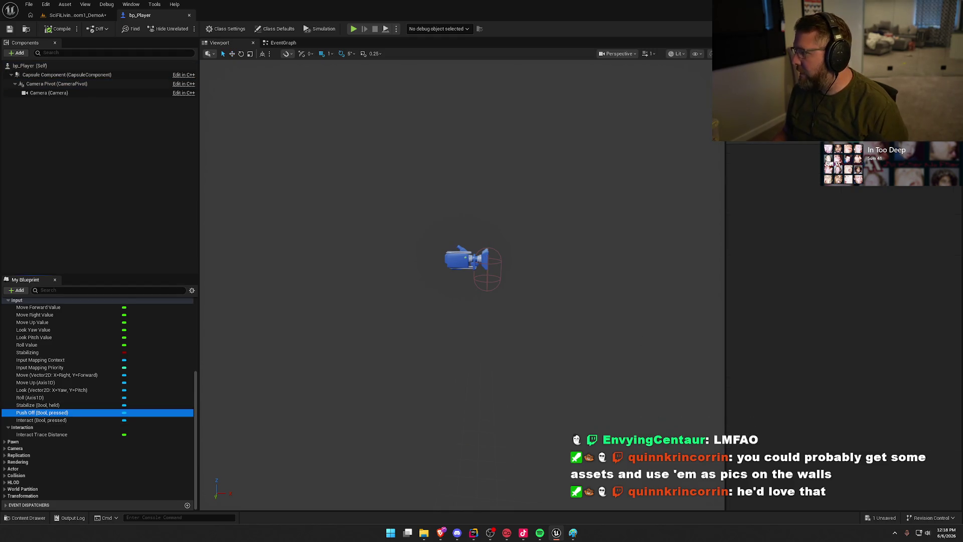
- Force delete the IA_Pushoff input action from the Input folder
key("ctrl+space")
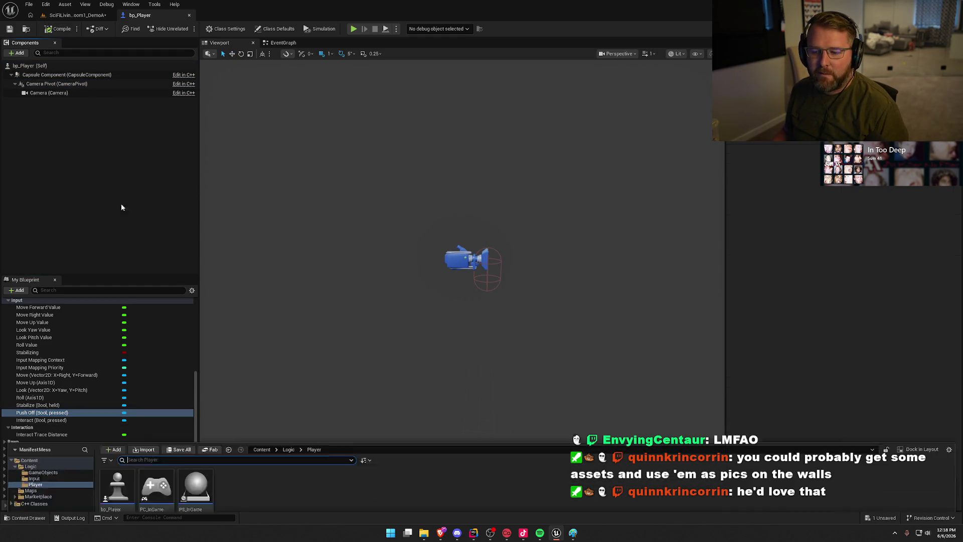
left_click(34, 376)
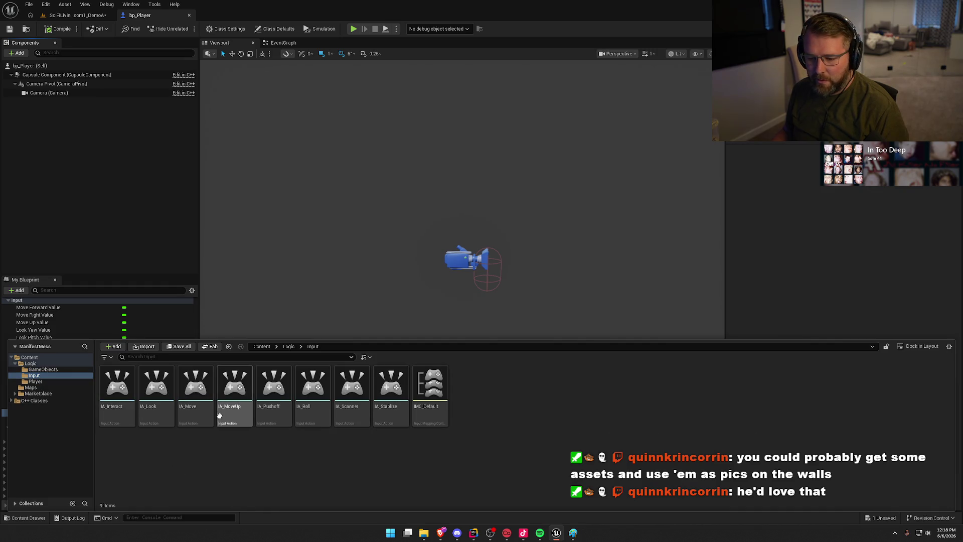
left_click(274, 401)
key("Delete")
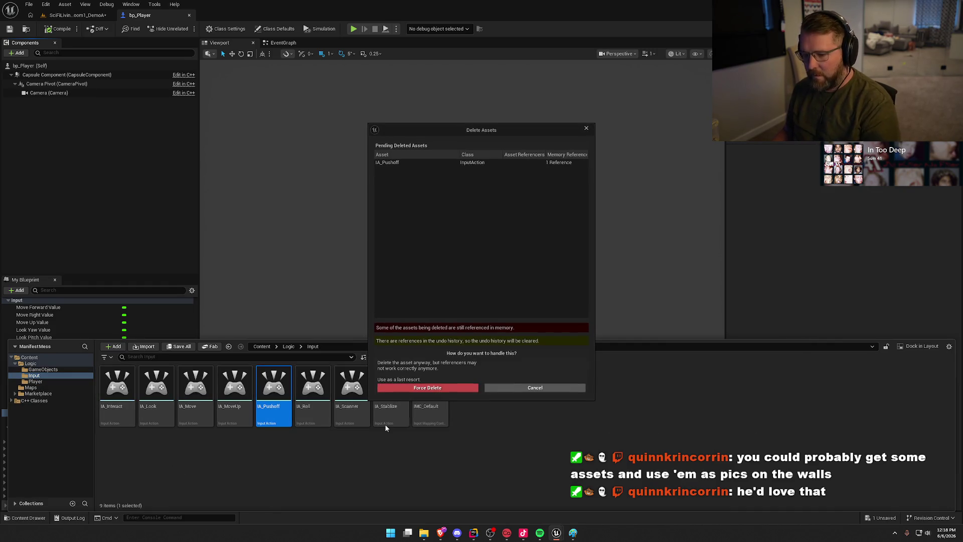
left_click(428, 388)
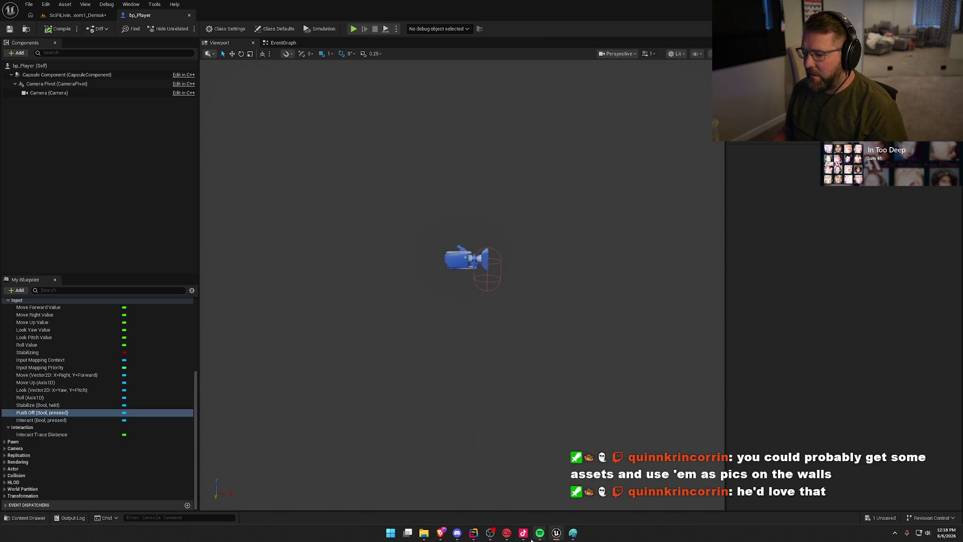
left_click(79, 157)
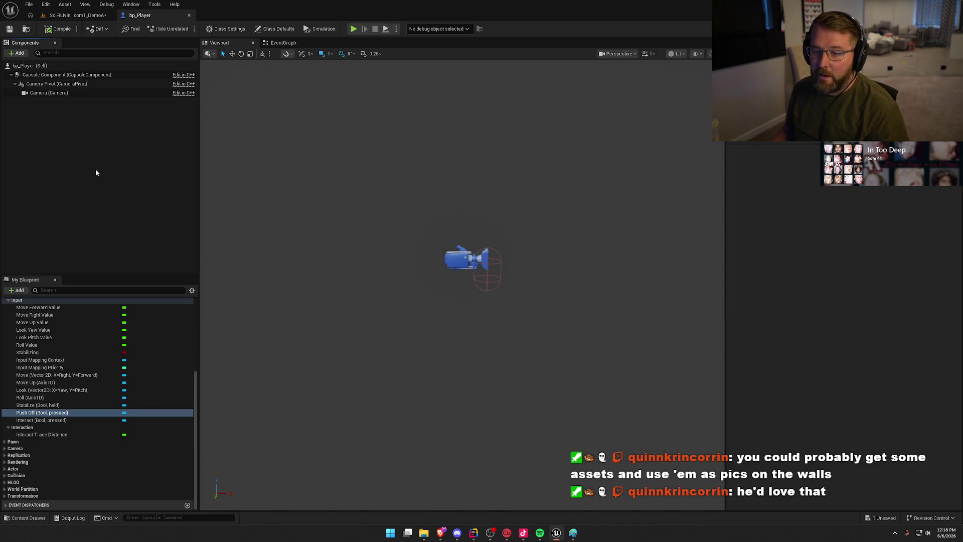
- Inspect the Impact and Look variable categories in My Blueprint, then collapse them
scroll(80, 401, "up", 2)
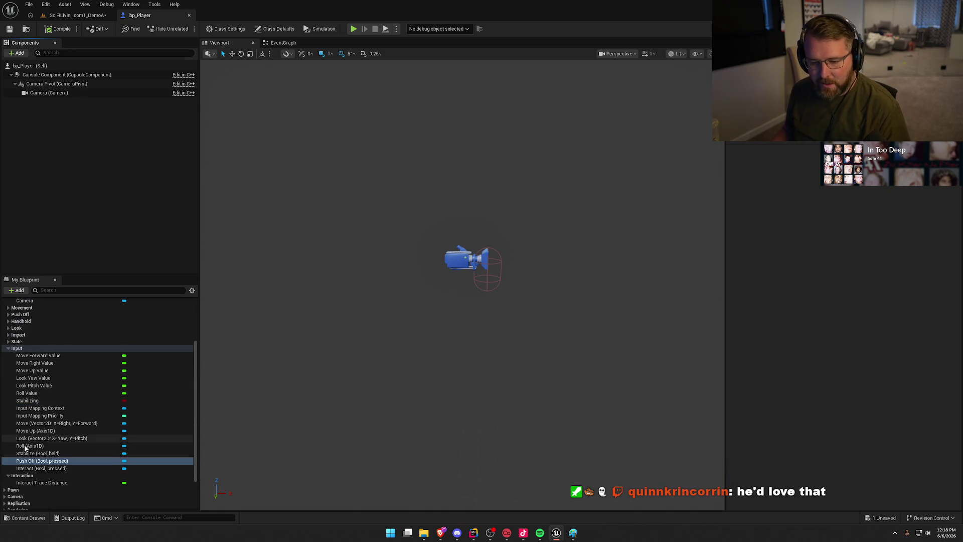
scroll(68, 414, "down", 1)
scroll(71, 406, "up", 1)
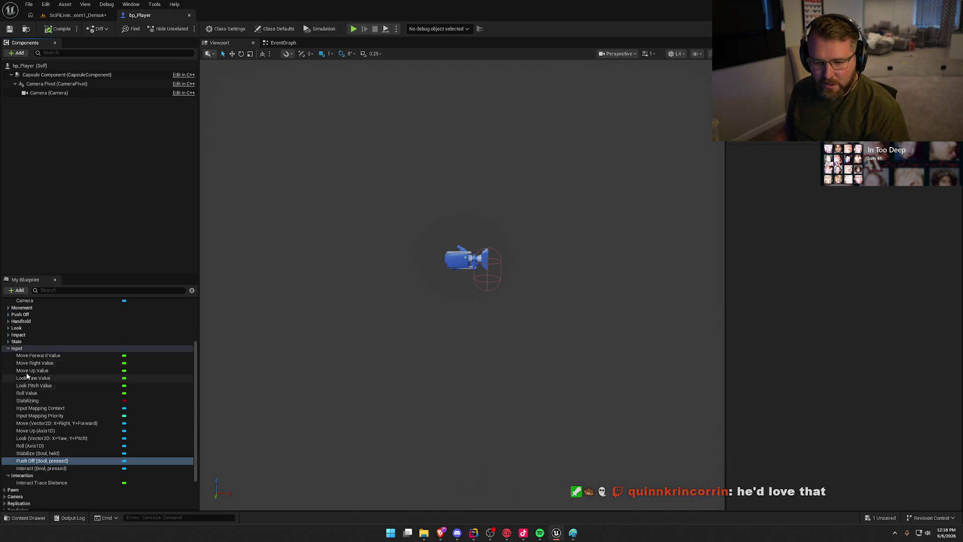
scroll(8, 343, "up", 1)
scroll(8, 343, "down", 1)
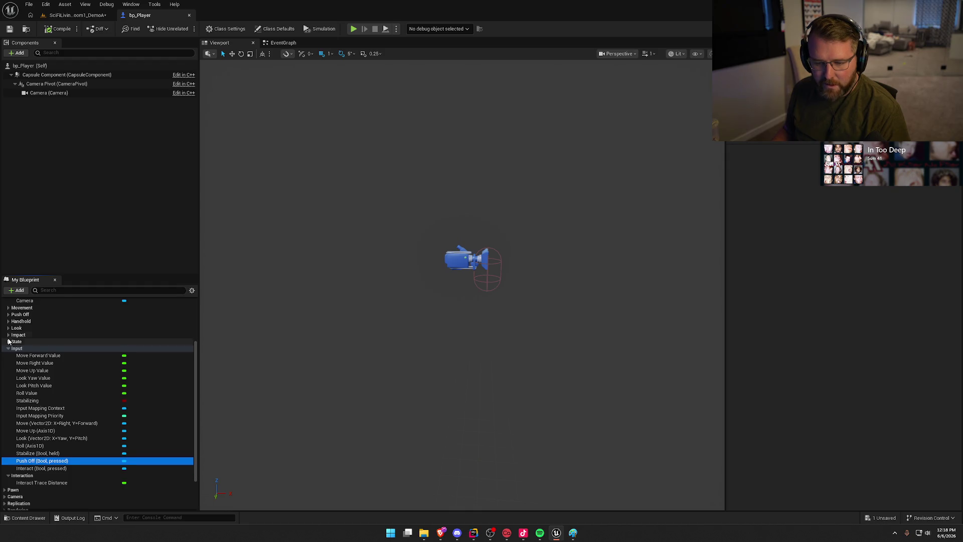
left_click(8, 335)
left_click(7, 335)
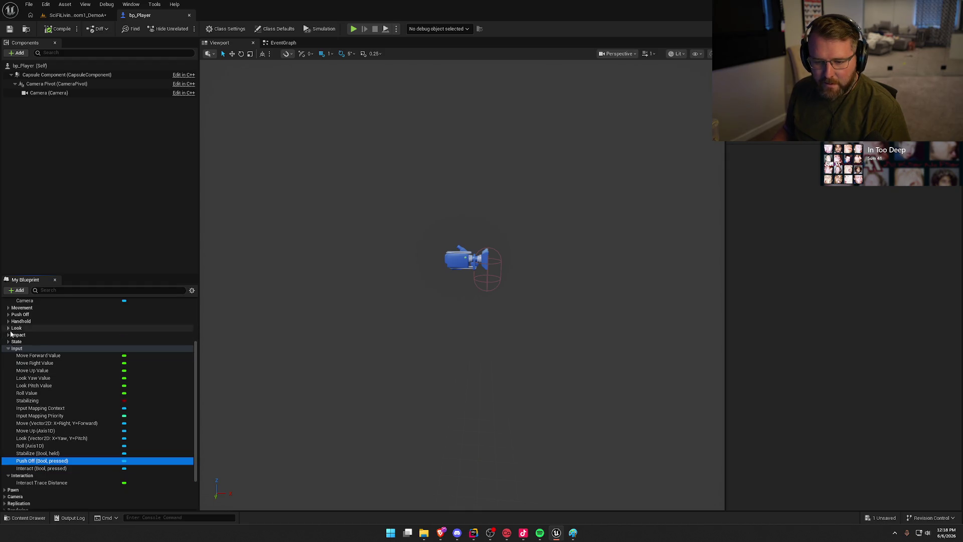
left_click(7, 328)
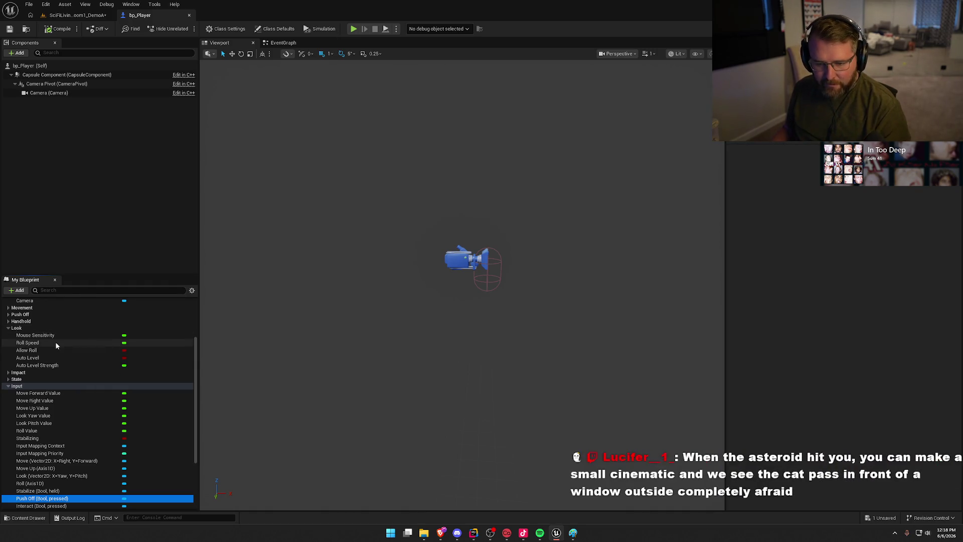
left_click(8, 328)
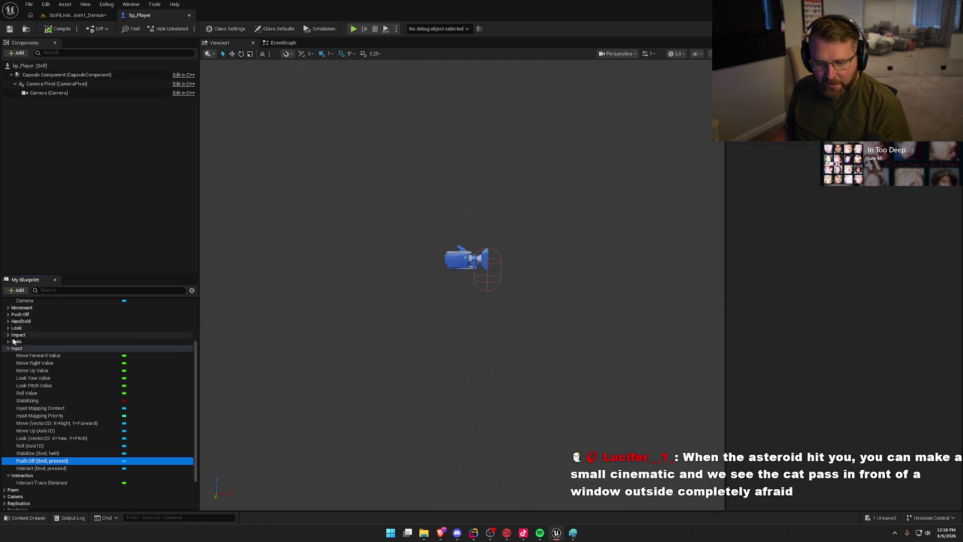
scroll(10, 326, "up", 2)
- Review Max Speed, Thrust Acceleration, Passive Drag and Stabilize Strength, then save bp_Player
left_click(8, 332)
left_click(30, 339)
left_click(47, 347)
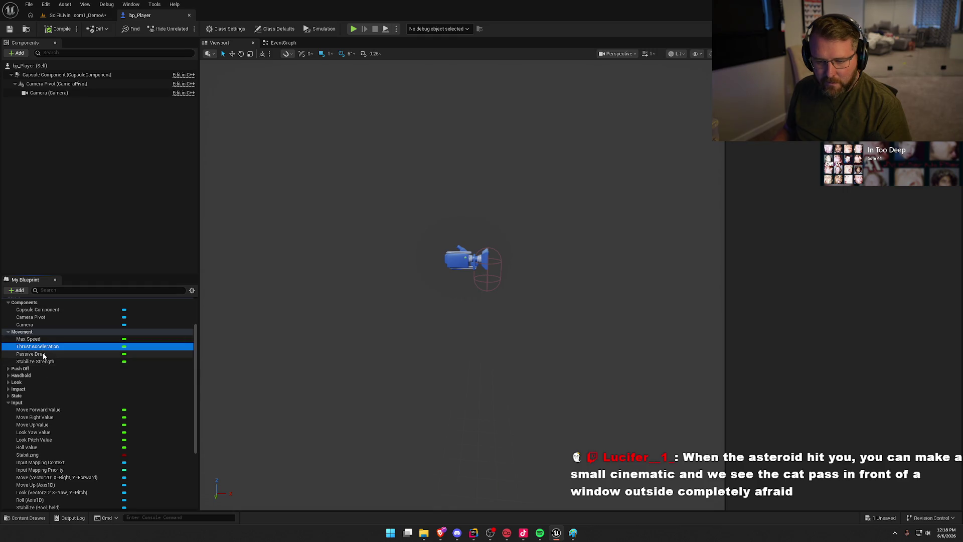
left_click(44, 355)
left_click(46, 363)
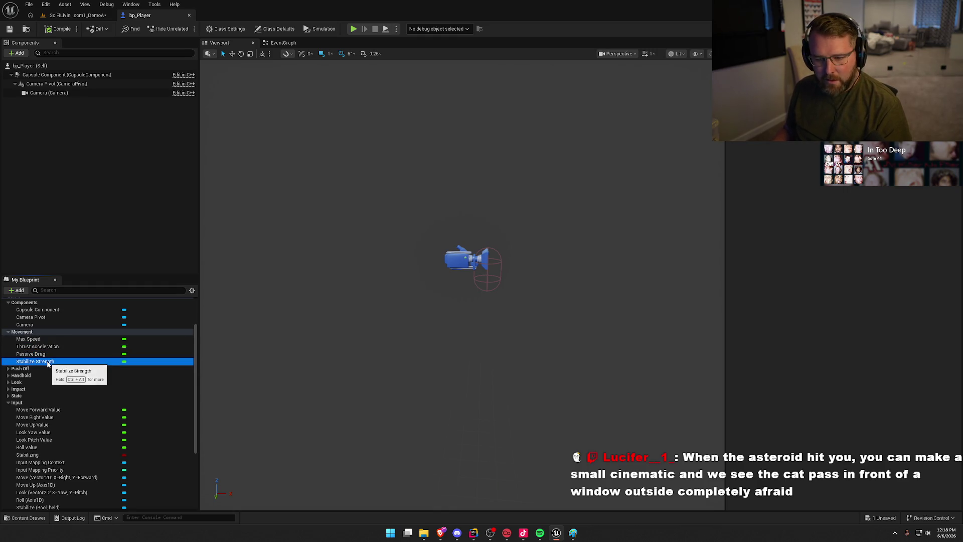
left_click(40, 347)
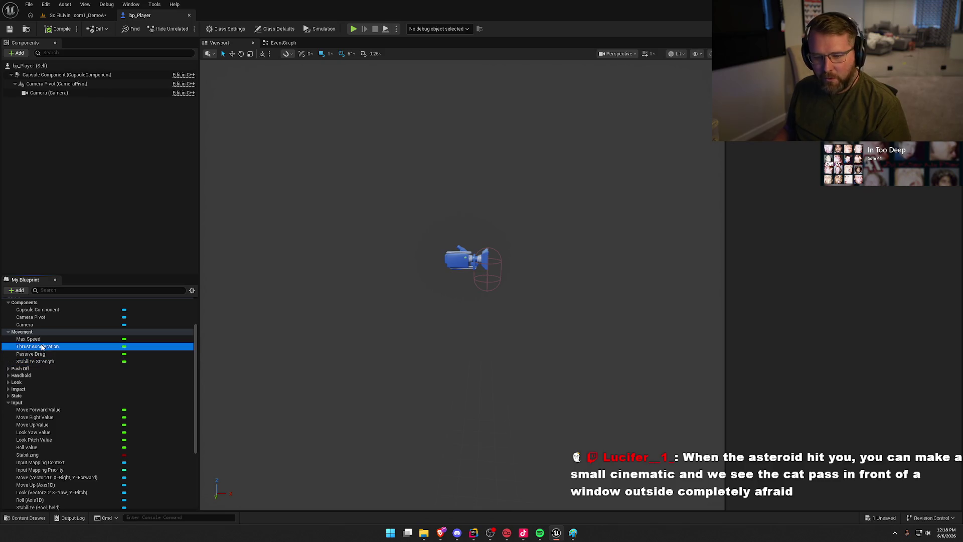
left_click(873, 234)
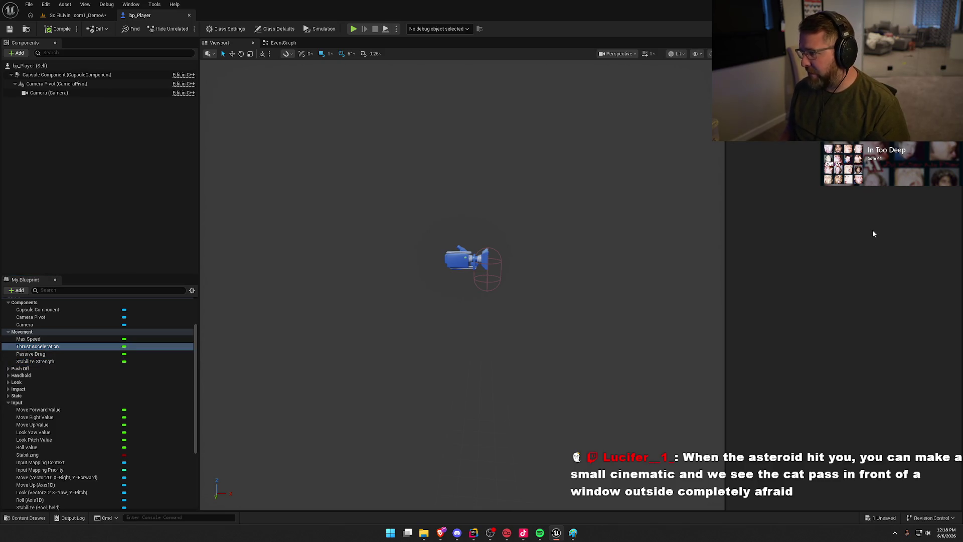
key("Return")
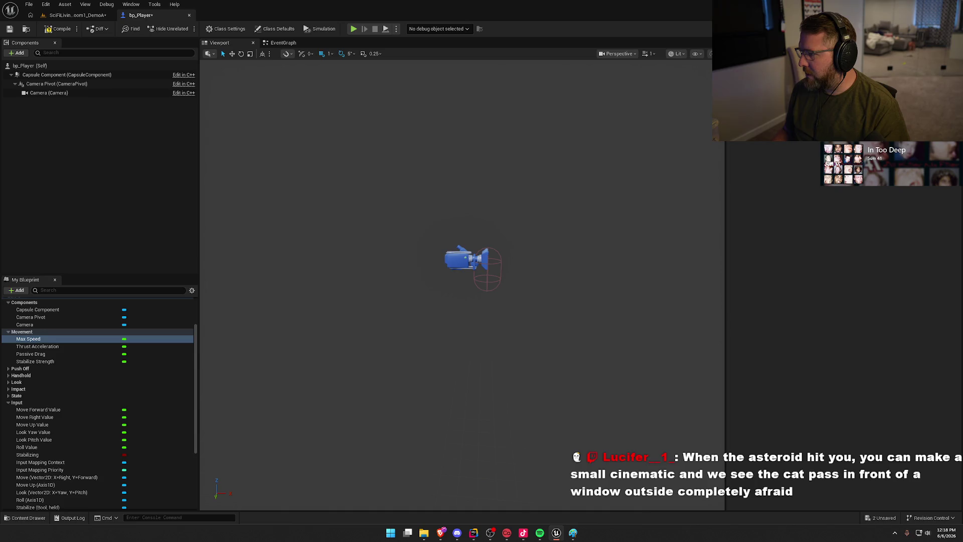
key("ctrl+s")
- Play-test the SciFi level, flying past the kitchen, couch, door and wardrobe, then stop
left_click(75, 15)
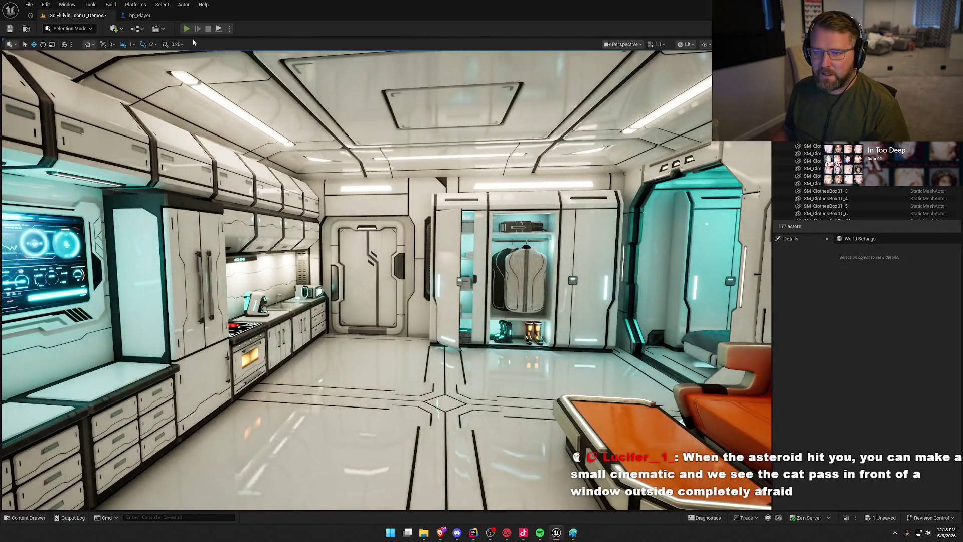
left_click(186, 28)
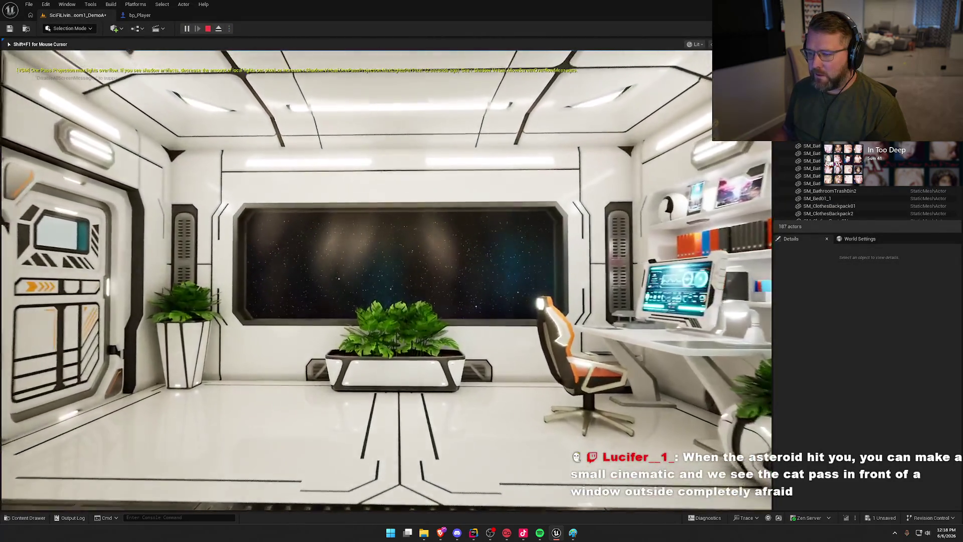
key("w")
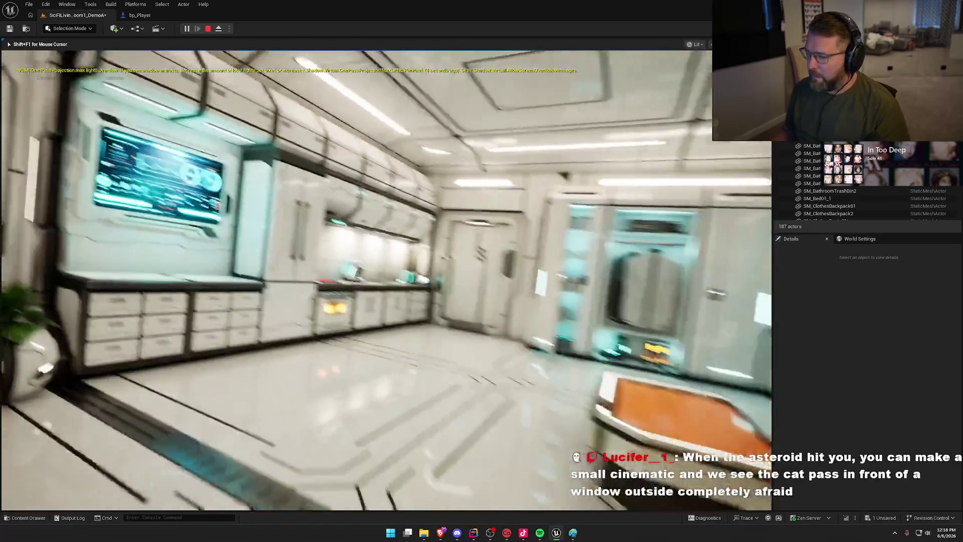
key("s")
key("w")
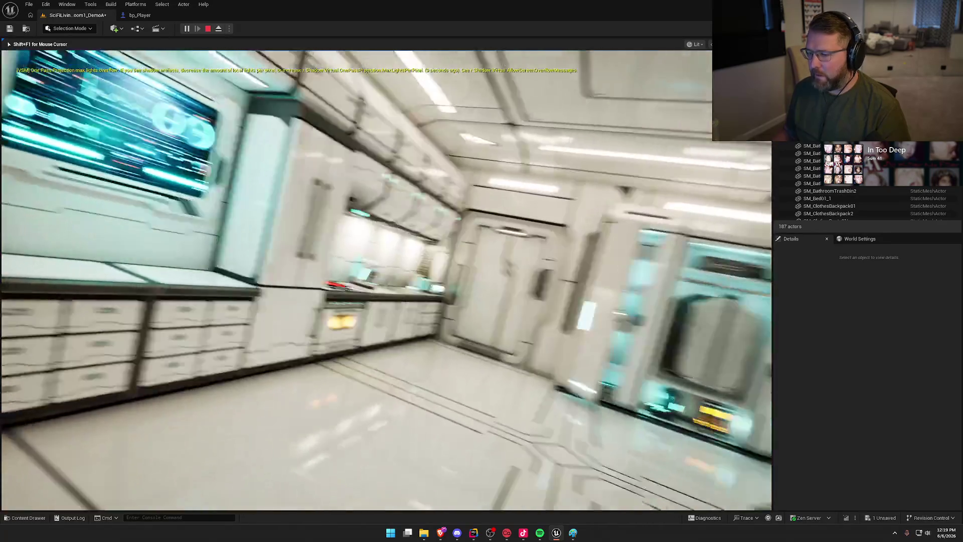
key("w")
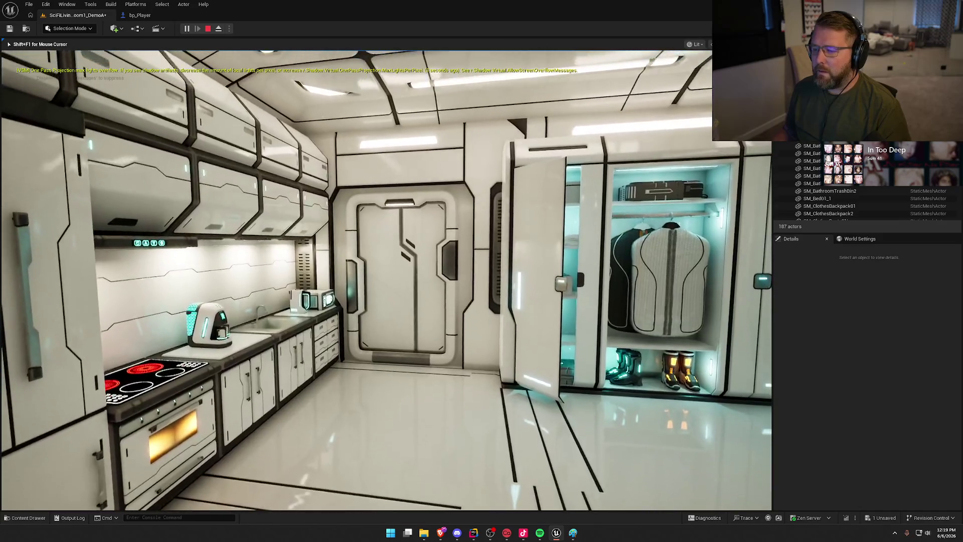
key("Escape")
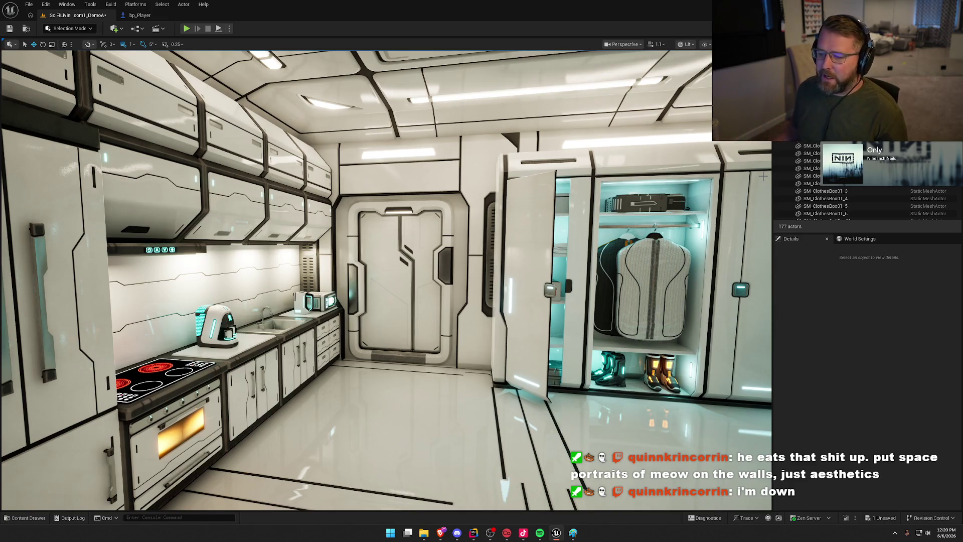
- Leave the Unreal viewport and bring the Paint floor-plan sketch back to the front
scroll(763, 176, "down", 5)
scroll(441, 258, "up", 5)
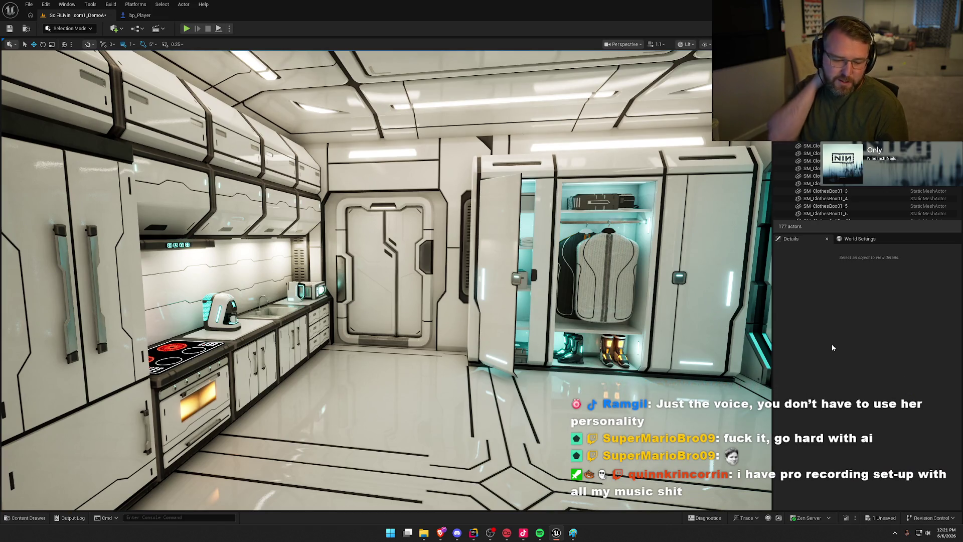
left_click(833, 347)
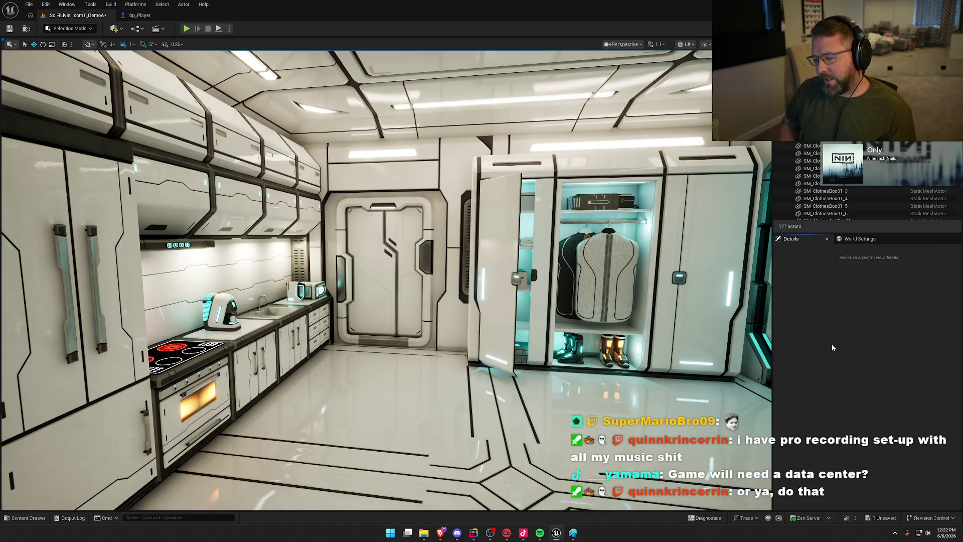
left_click(572, 533)
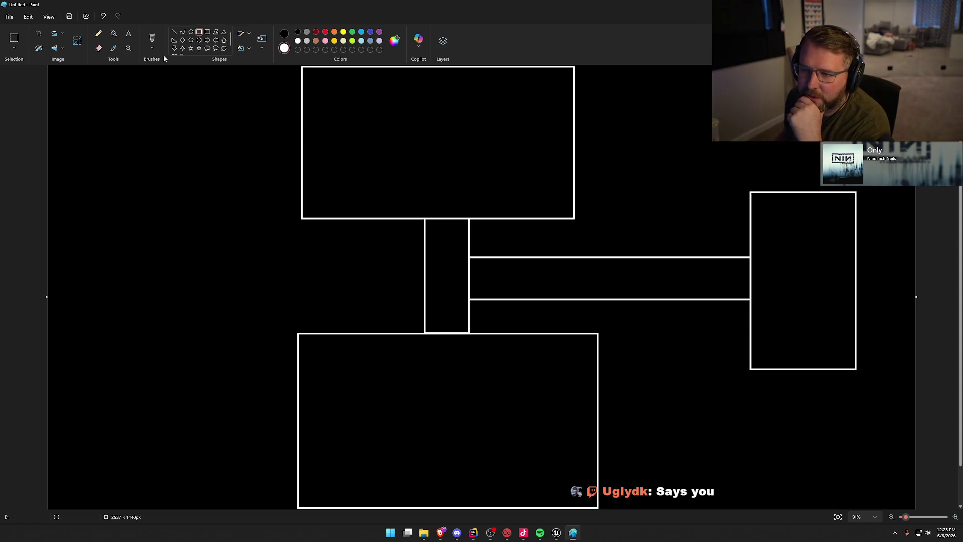
- Switch Paint to the freehand brush tool
left_click(150, 39)
- Label the top room A and bottom room B, and mark the right room's lower section Power
mouse_move(404, 150)
left_mouse_down()
mouse_move(413, 125)
mouse_move(451, 128)
mouse_move(448, 117)
left_mouse_up()
left_click_drag(423, 417, 435, 458)
mouse_move(413, 395)
left_mouse_down()
mouse_move(481, 463)
mouse_move(451, 472)
left_mouse_up()
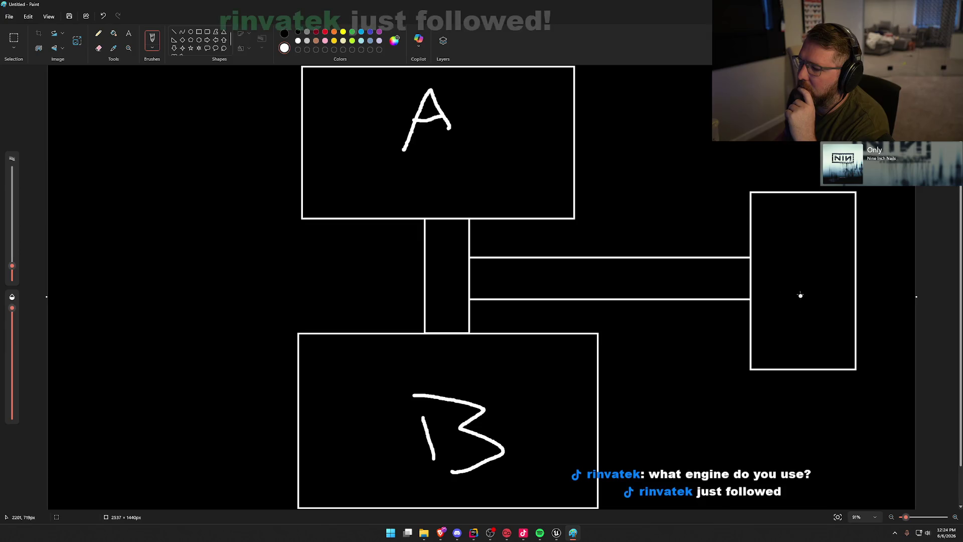
left_click_drag(753, 316, 857, 319)
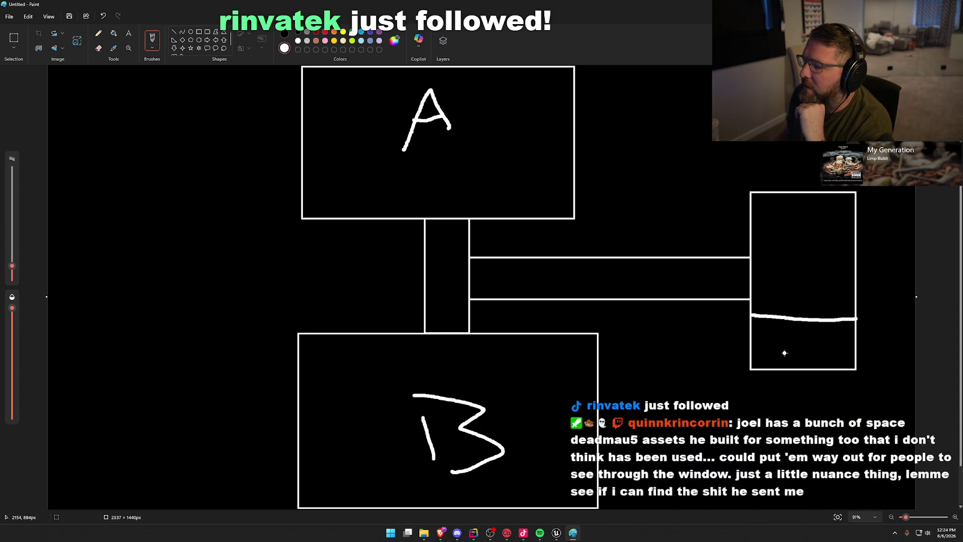
mouse_move(774, 337)
left_mouse_down()
mouse_move(779, 358)
mouse_move(777, 349)
mouse_move(810, 357)
mouse_move(819, 346)
mouse_move(837, 359)
mouse_move(848, 347)
left_mouse_up()
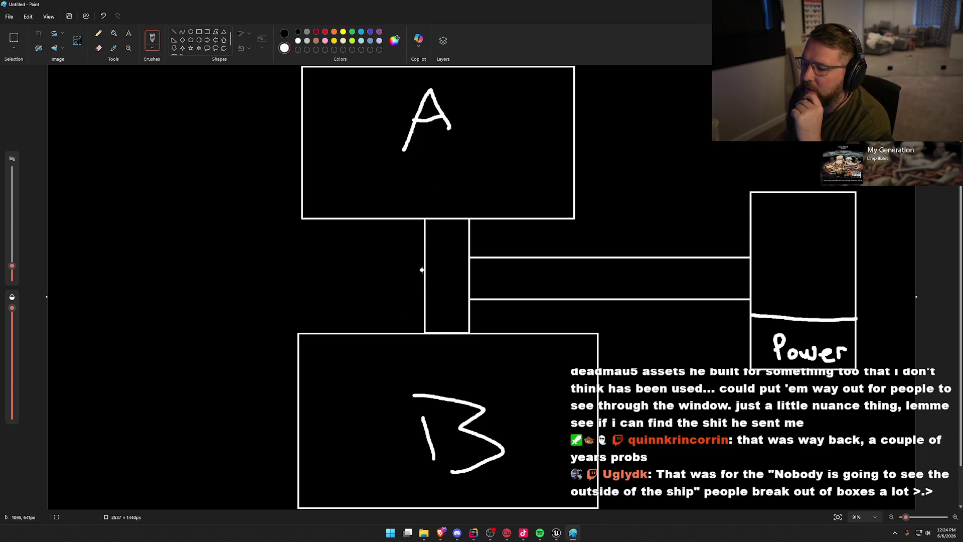
- Sketch small side rooms along the vertical corridor, then return to the Unreal kitchen view
mouse_move(400, 243)
left_mouse_down()
mouse_move(424, 239)
mouse_move(417, 264)
mouse_move(424, 263)
mouse_move(400, 255)
mouse_move(404, 276)
mouse_move(427, 276)
mouse_move(400, 285)
mouse_move(423, 295)
mouse_move(401, 321)
mouse_move(424, 322)
left_mouse_up()
left_click_drag(402, 307, 421, 307)
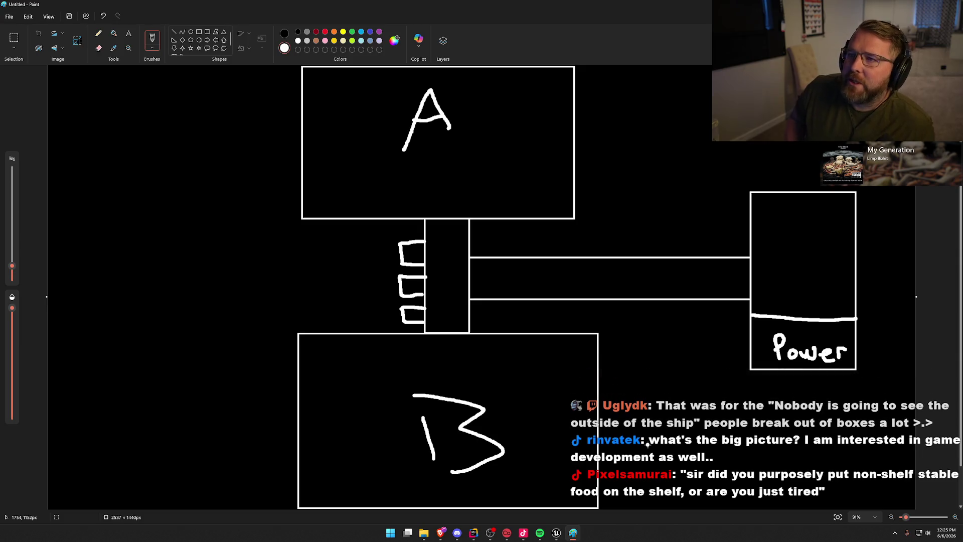
left_click(556, 533)
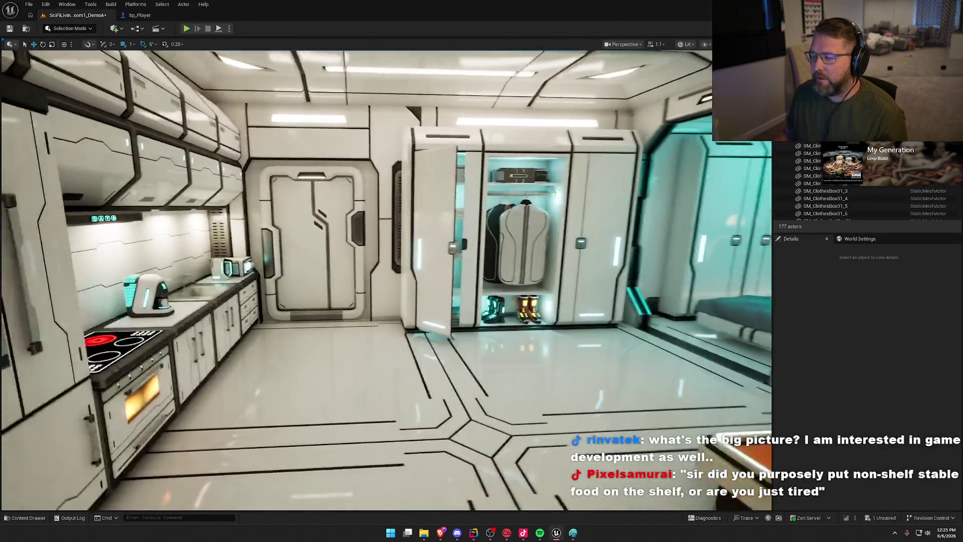
mouse_move(452, 275)
left_mouse_down()
mouse_move(502, 275)
mouse_move(301, 277)
mouse_move(301, 311)
mouse_move(306, 301)
mouse_move(291, 281)
mouse_move(503, 274)
left_mouse_up()
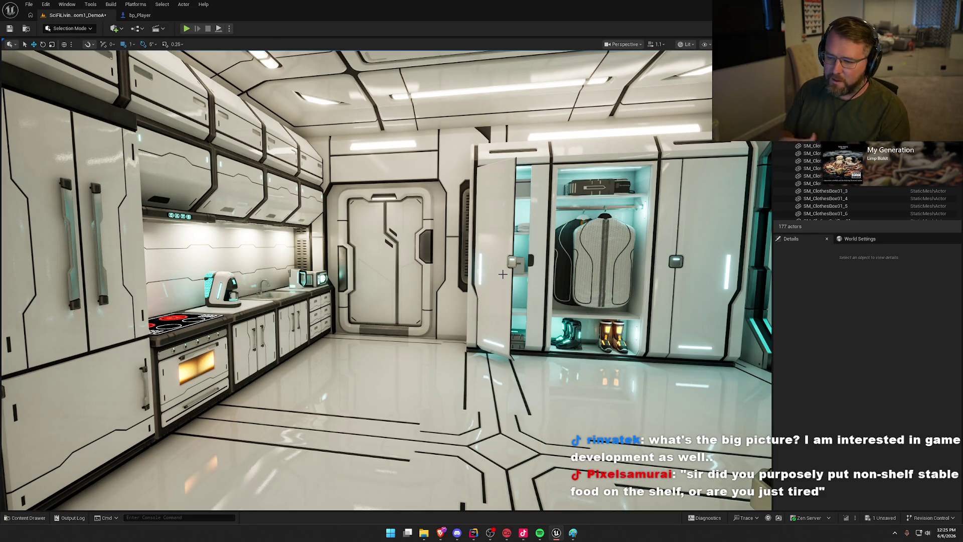
- Tour the demo kitchen, door and wardrobe in the viewport, then return to the Paint diagram
scroll(509, 312, "up", 5)
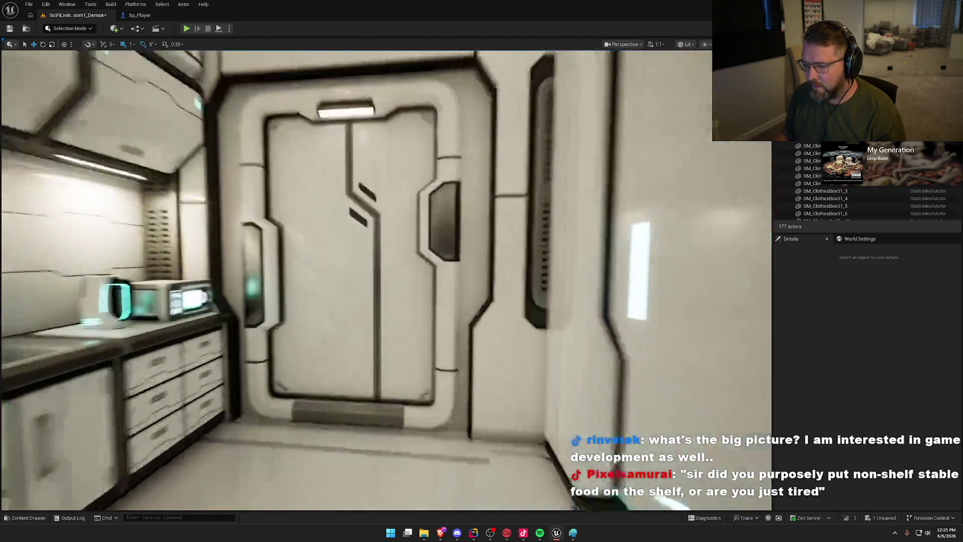
scroll(509, 312, "down", 5)
scroll(509, 312, "up", 5)
mouse_move(510, 312)
left_mouse_down()
mouse_move(511, 301)
mouse_move(510, 312)
left_mouse_up()
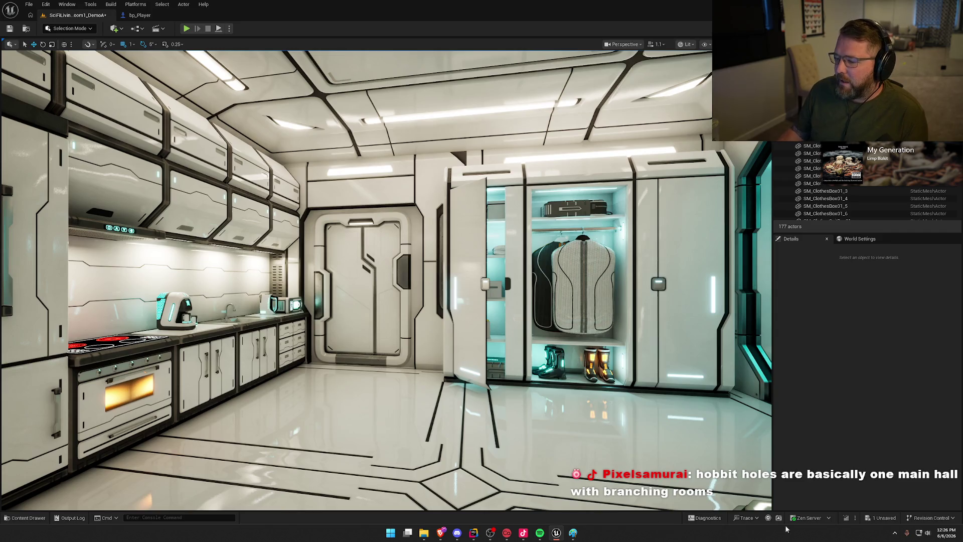
left_click(573, 533)
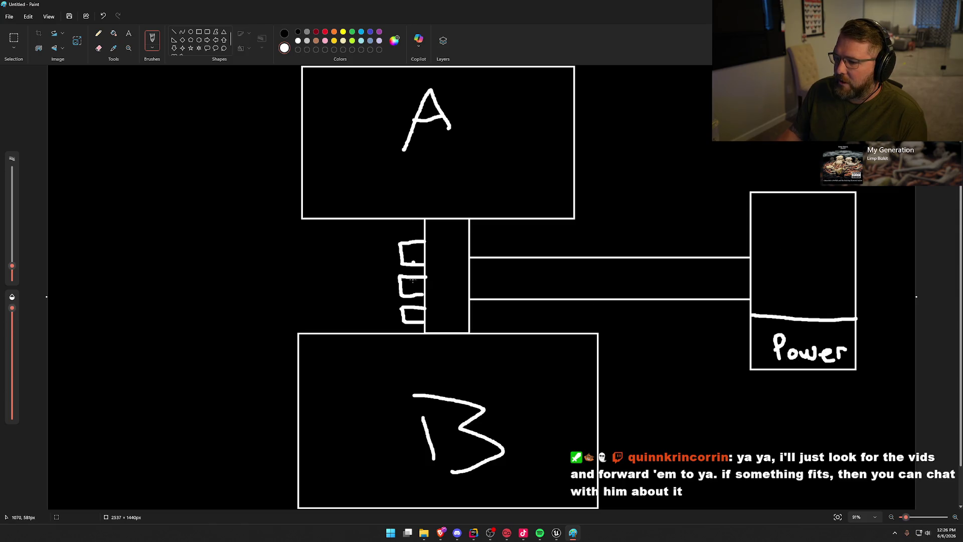
- Point out a spot along the diagram's vertical corridor, then return to the Unreal Editor
left_click(433, 327)
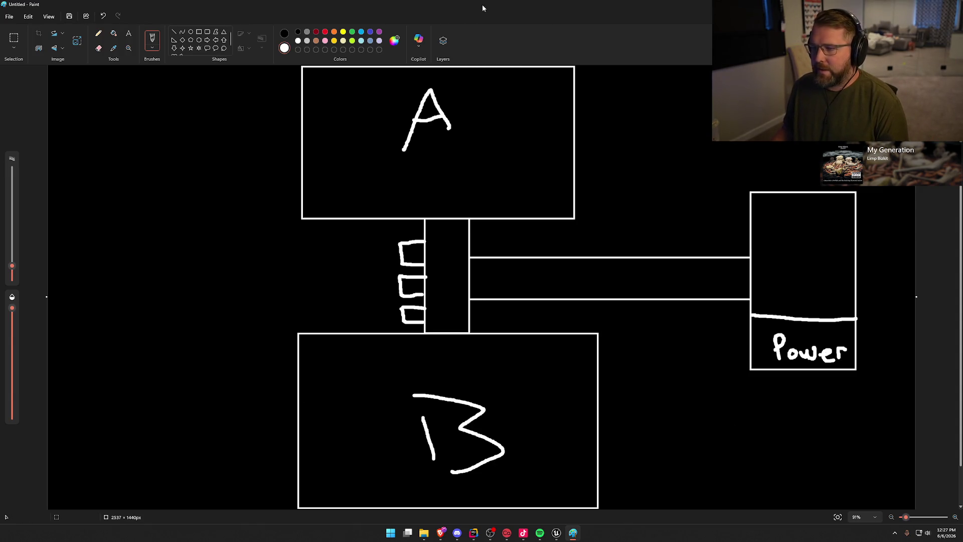
key("alt+Tab")
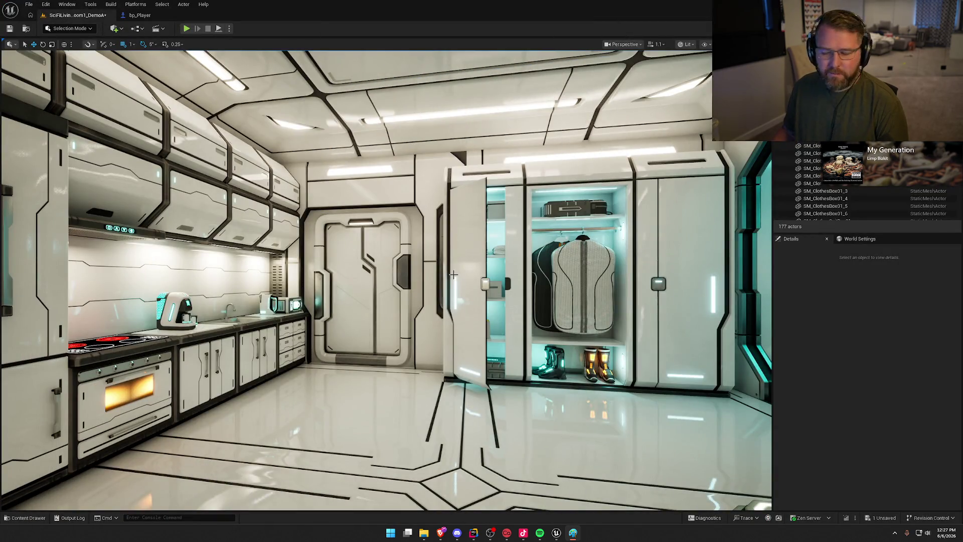
- Select the demo room's floor piece to check its mesh and fly around the bed pod
mouse_move(454, 268)
left_mouse_down()
mouse_move(411, 226)
mouse_move(471, 374)
left_mouse_up()
left_click(469, 374)
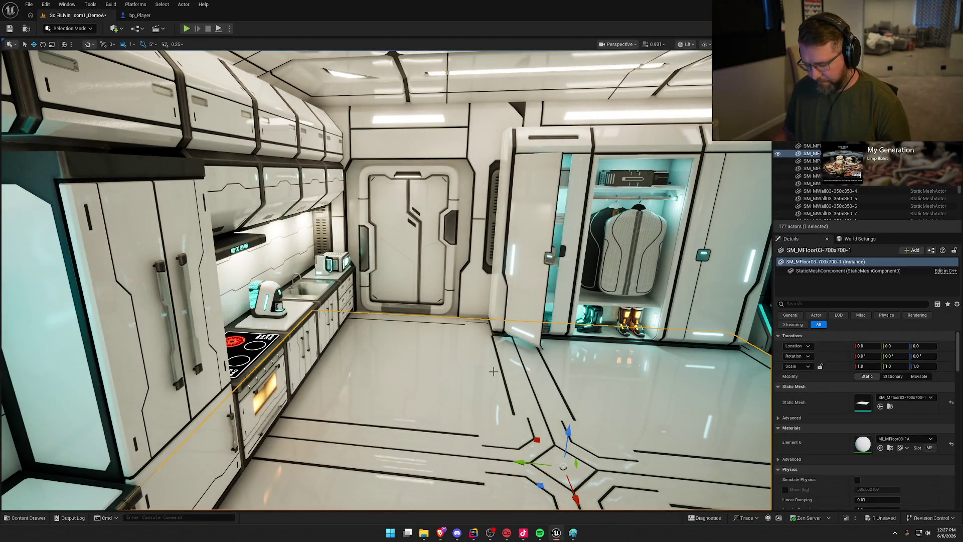
key("ctrl+space")
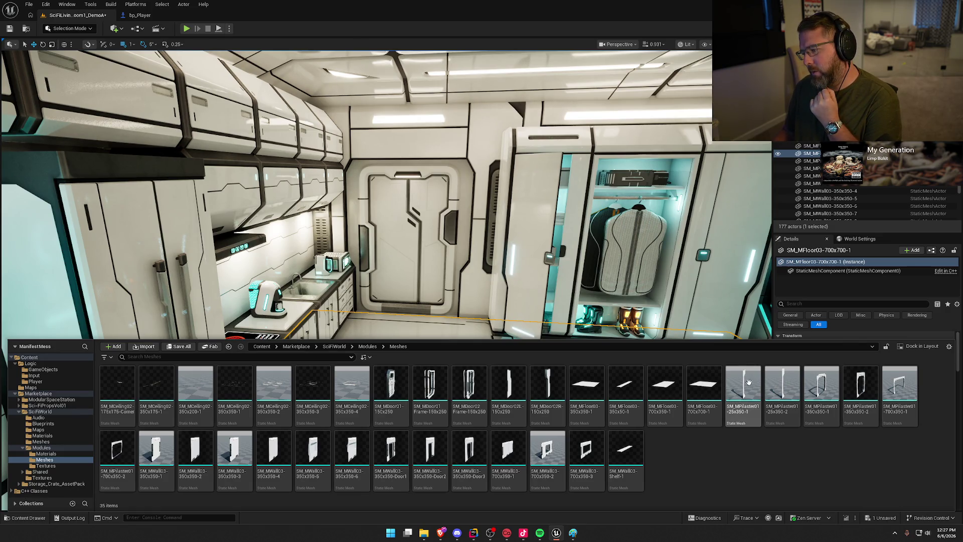
mouse_move(409, 276)
left_mouse_down()
mouse_move(497, 276)
mouse_move(387, 276)
left_mouse_up()
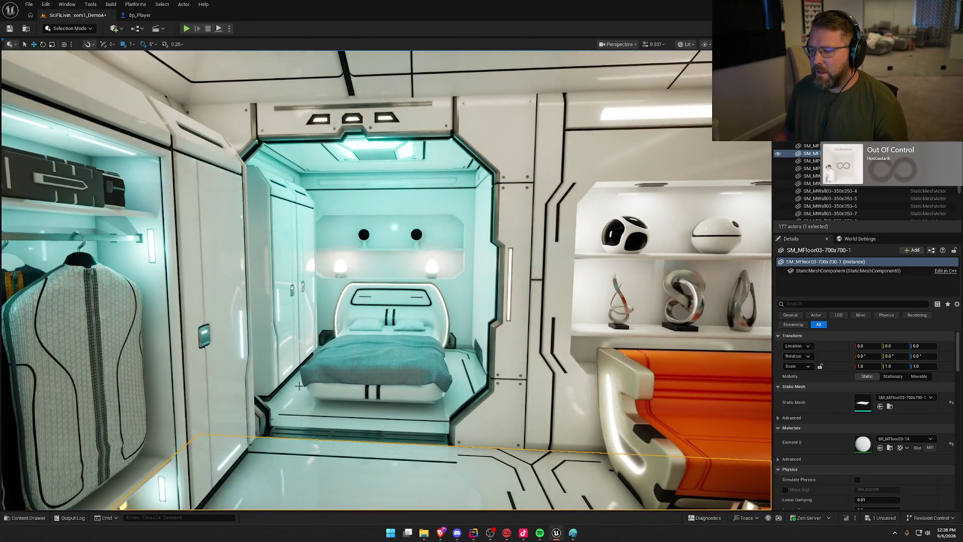
left_click_drag(473, 398, 381, 415)
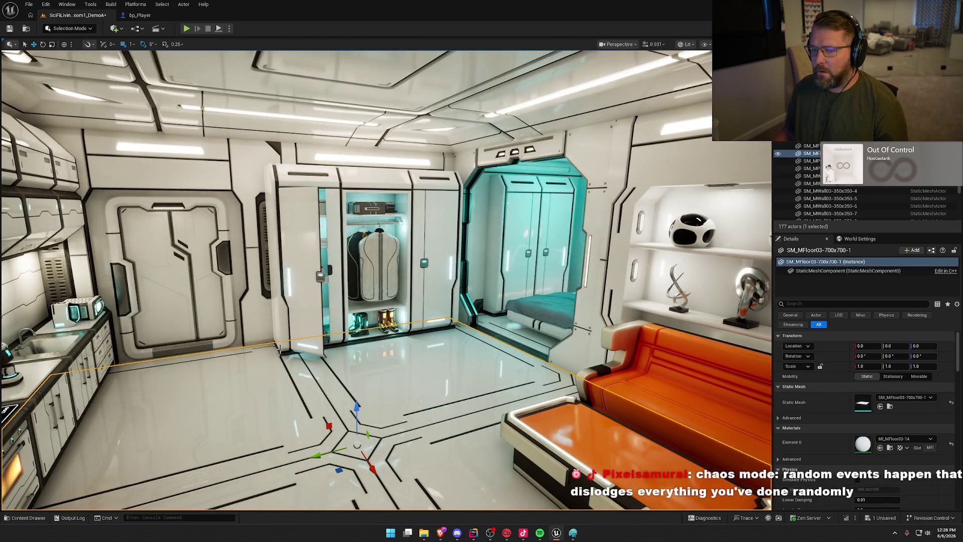
- Open the GameWorld level from the Maps folder in the Content Drawer
key("ctrl+space")
left_click(31, 387)
double_click(117, 383)
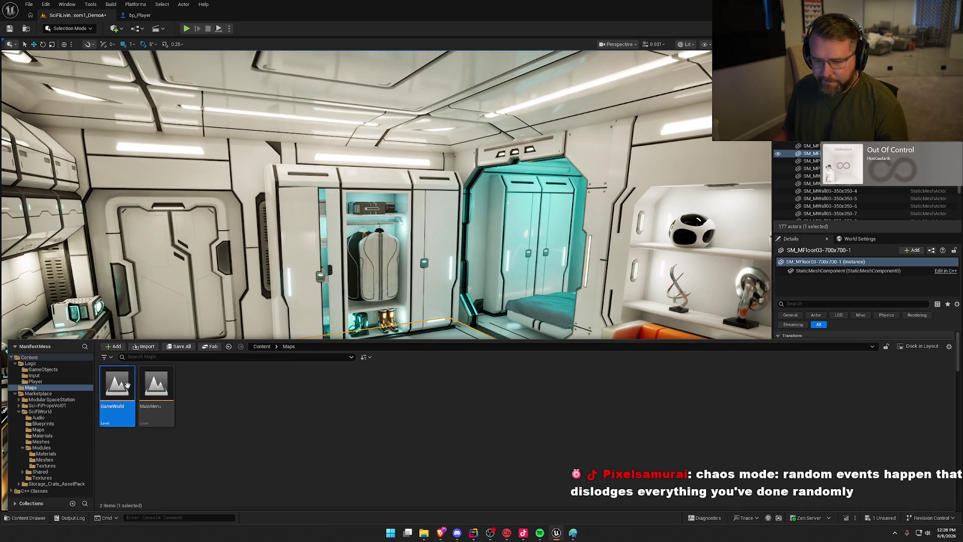
- Leave the demo map without saving and browse to SciFiWorld > Modules > Meshes
left_click(545, 351)
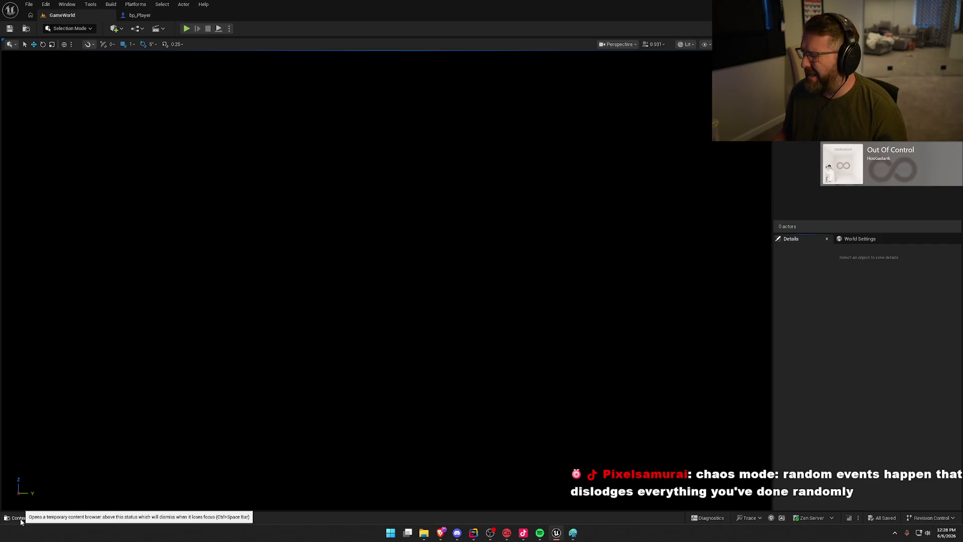
left_click(21, 520)
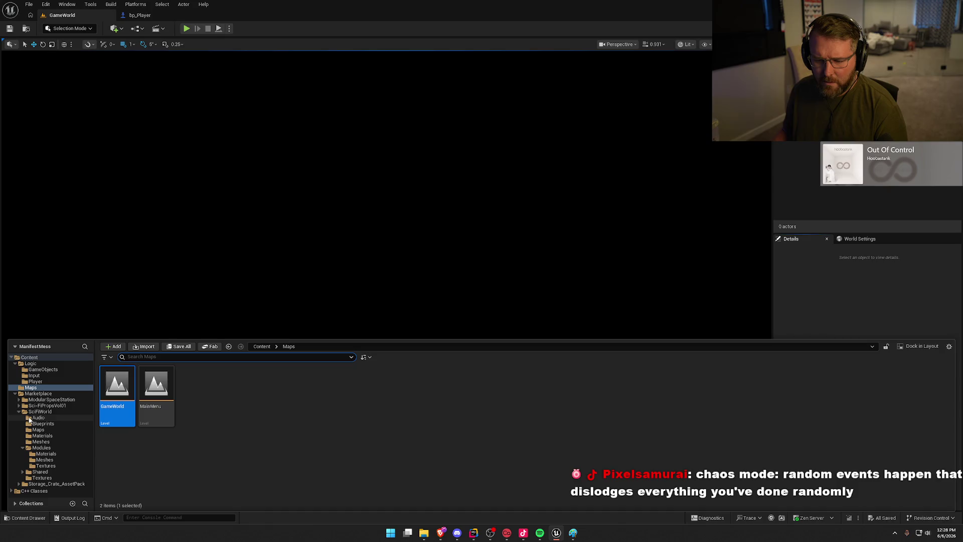
left_click(40, 412)
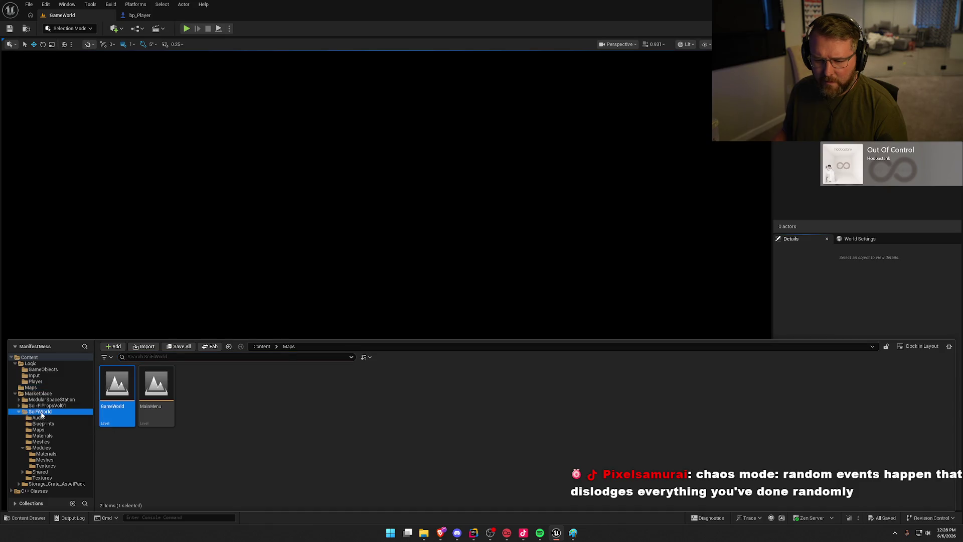
left_click(63, 442)
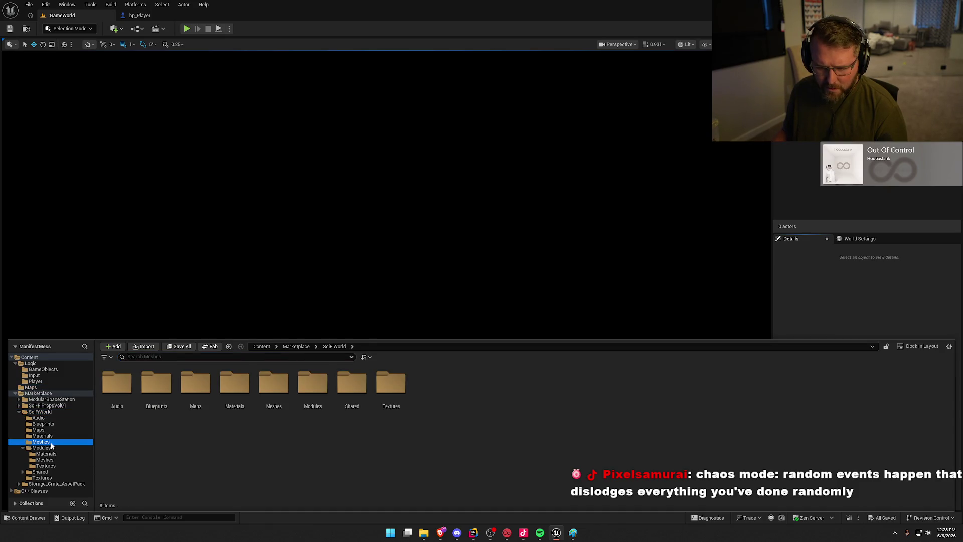
scroll(592, 451, "down", 2)
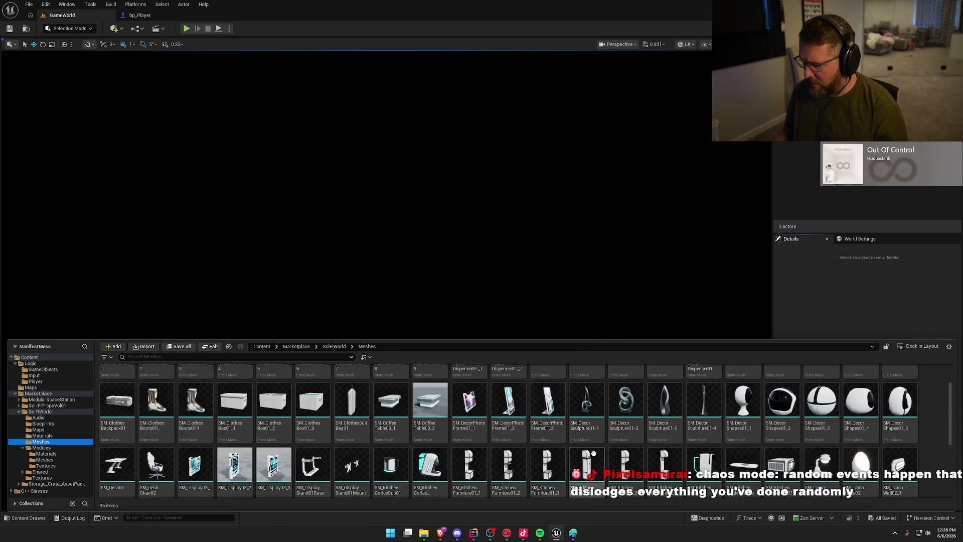
scroll(598, 453, "down", 2)
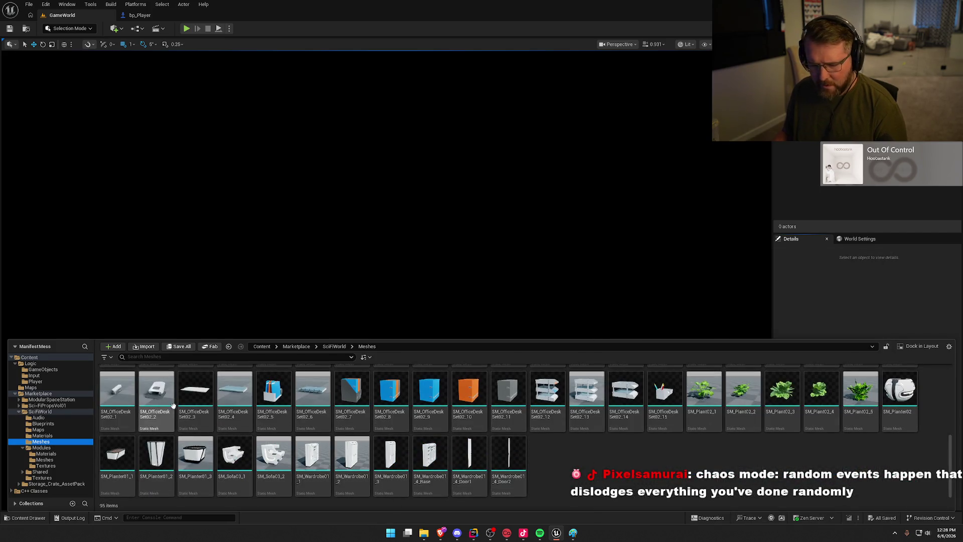
left_click(49, 460)
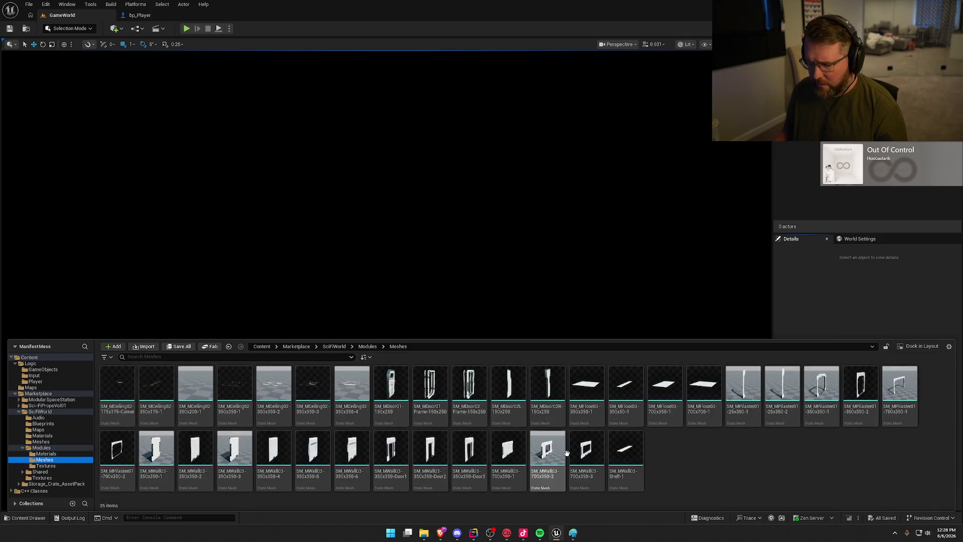
- Drag the SM_MFloor03-700x350-1 floor piece into the empty GameWorld level
left_click(740, 464)
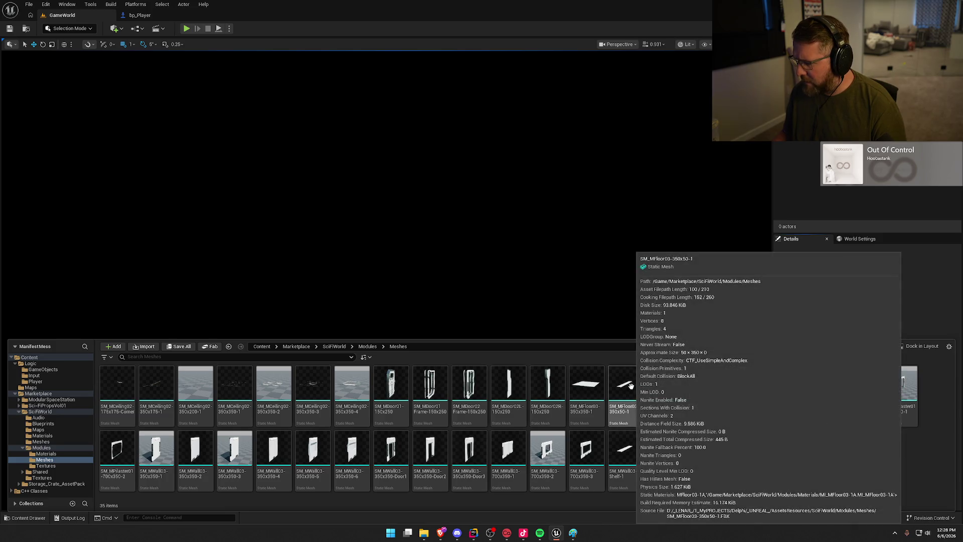
mouse_move(705, 393)
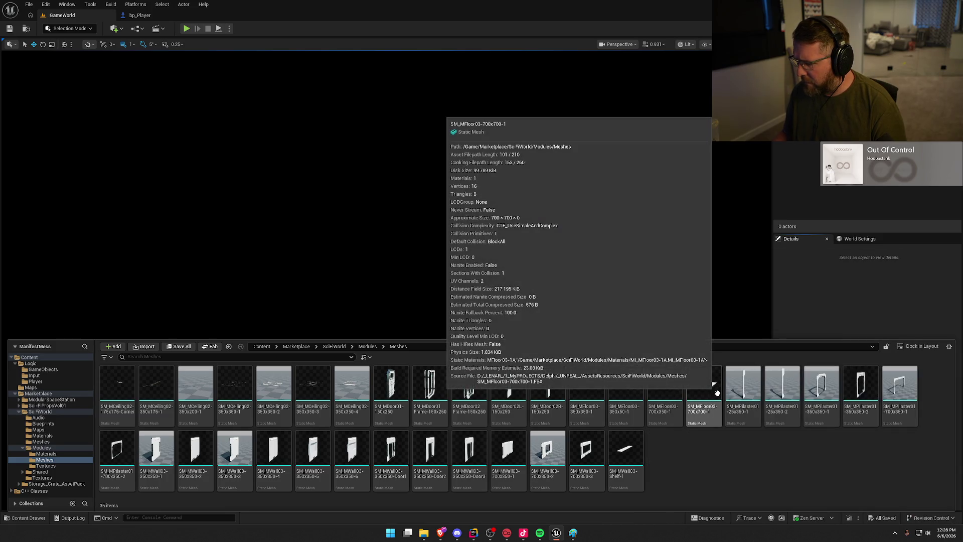
mouse_move(664, 392)
left_mouse_down()
mouse_move(346, 318)
mouse_move(430, 344)
left_mouse_up()
- Reset the SM_MFloor03-700x350-1 tile's location to 0, 0, 0, viewed from above
scroll(356, 281, "down", 1)
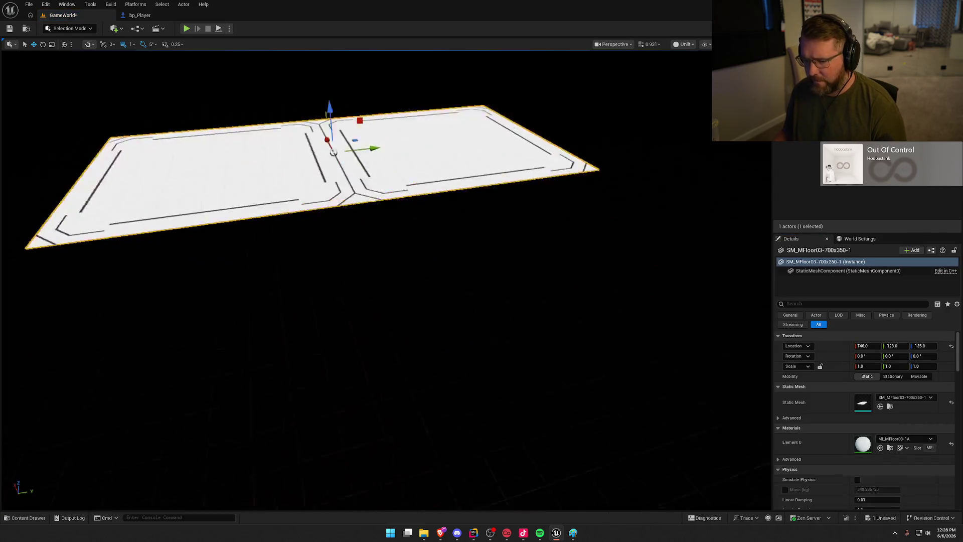
left_click_drag(382, 301, 432, 336)
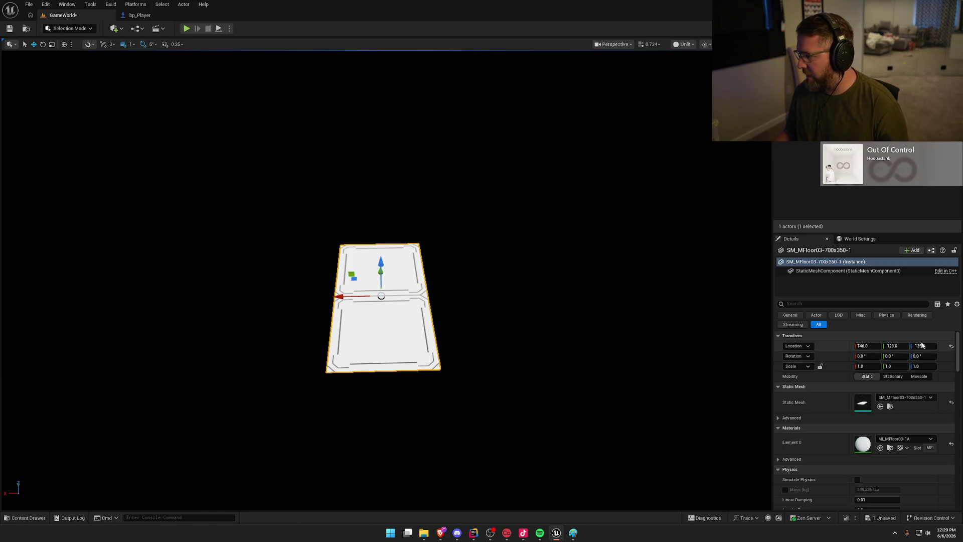
left_click(952, 348)
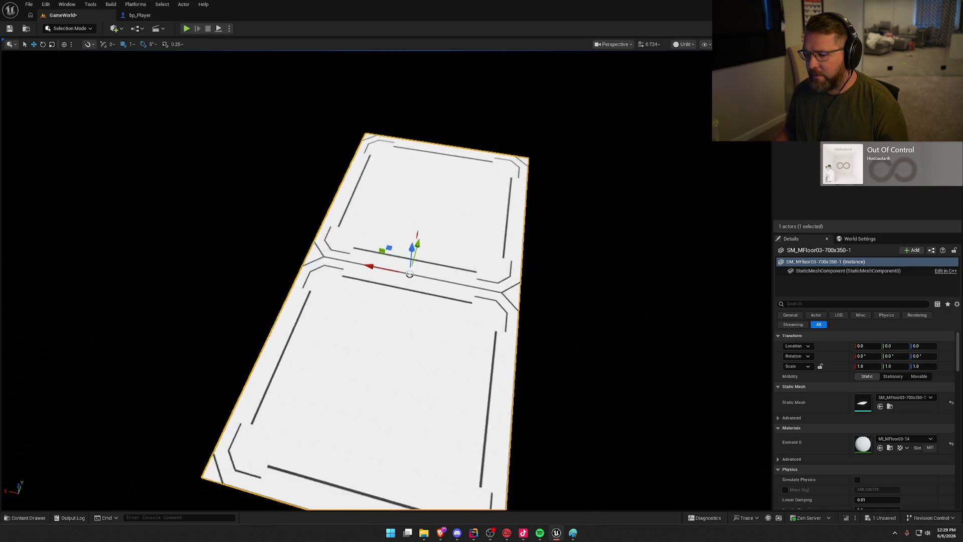
mouse_move(587, 294)
left_mouse_down()
mouse_move(527, 297)
mouse_move(586, 294)
left_mouse_up()
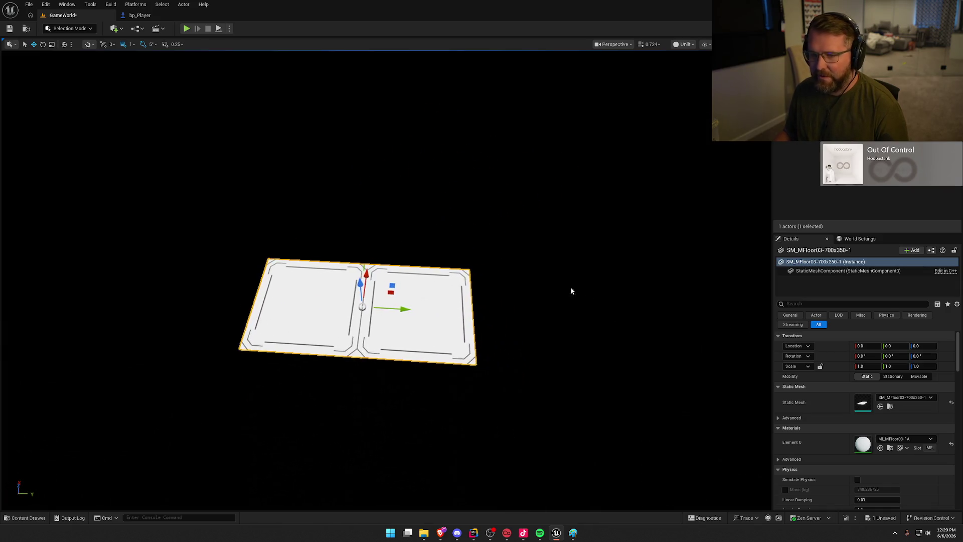
left_click(131, 45)
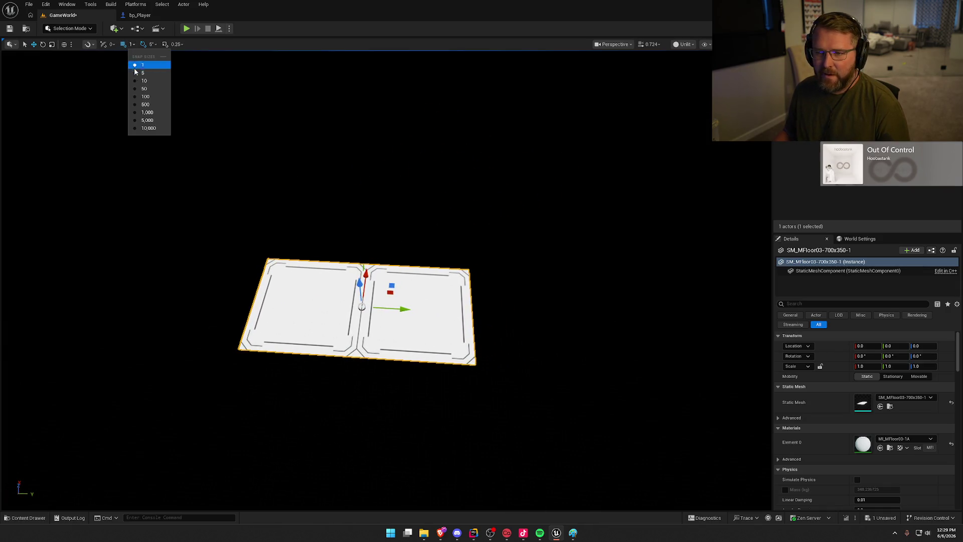
- Set grid snap to 50 and Alt-drag a floor copy flush beside the first tile
left_click(152, 89)
mouse_move(402, 309)
left_mouse_down()
mouse_move(639, 322)
mouse_move(609, 322)
left_mouse_up()
mouse_move(512, 402)
left_mouse_down()
mouse_move(512, 386)
mouse_move(512, 416)
mouse_move(532, 417)
left_mouse_up()
left_click_drag(297, 339, 299, 339)
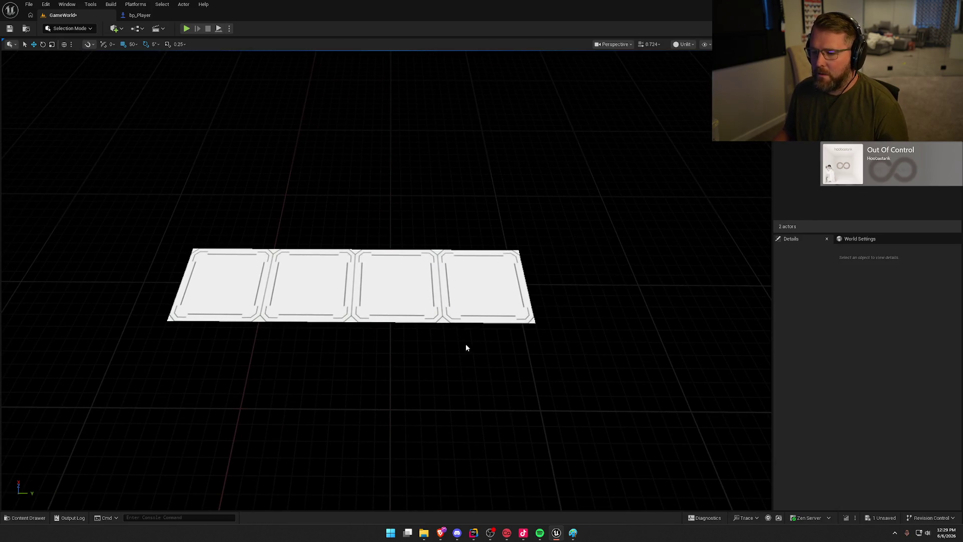
- Hide the viewport grid and reframe the view over the floor strip
left_click(705, 45)
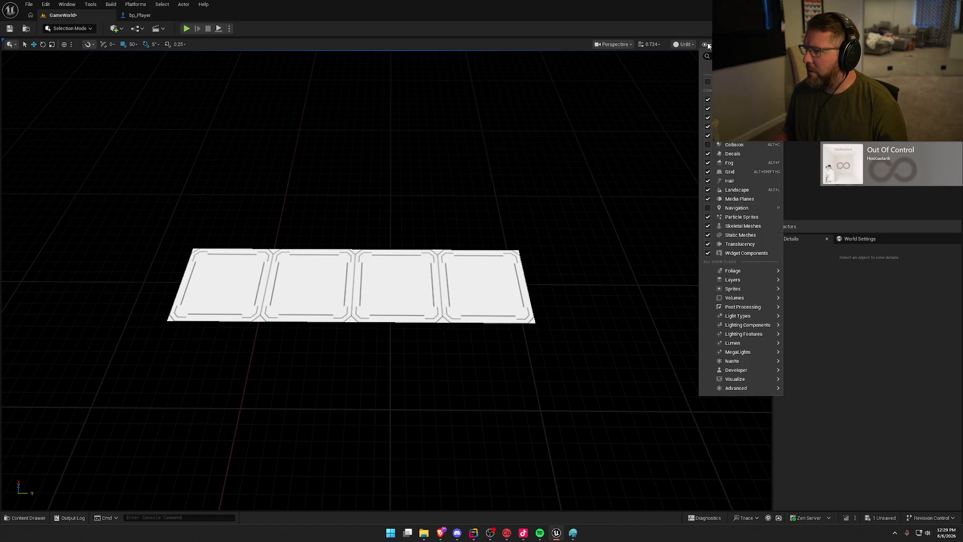
left_click(728, 171)
left_click_drag(351, 286, 330, 263)
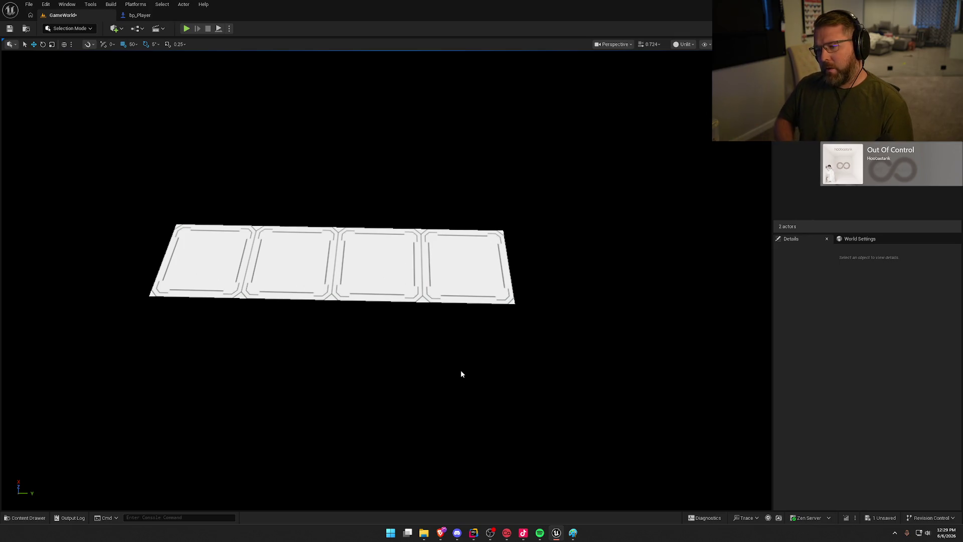
left_click_drag(455, 422, 464, 441)
mouse_move(383, 230)
left_mouse_down()
mouse_move(355, 240)
mouse_move(551, 237)
mouse_move(537, 241)
left_mouse_up()
left_click(382, 229)
- Delete the last floor piece of the strip, leaving a new end piece
left_click(538, 345)
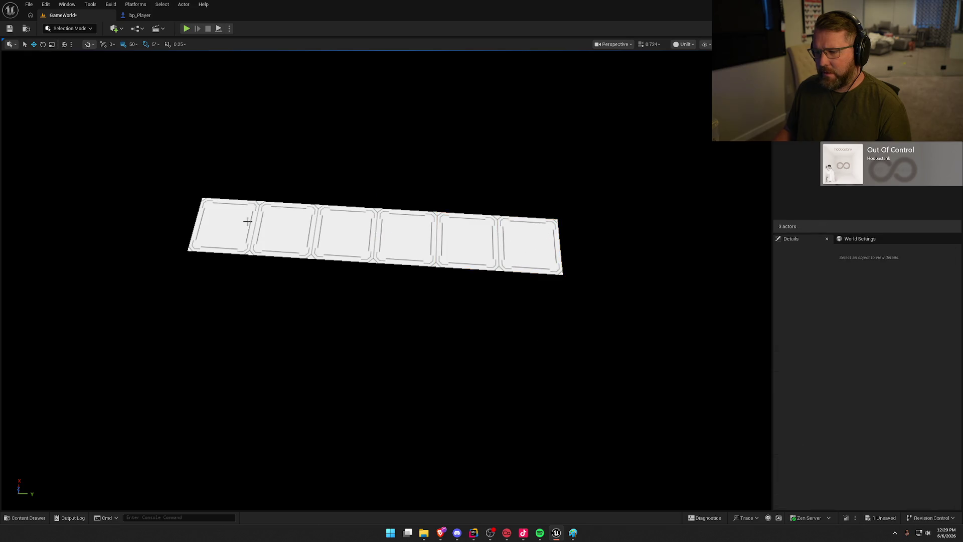
left_click(510, 247)
key("Delete")
left_click(406, 238)
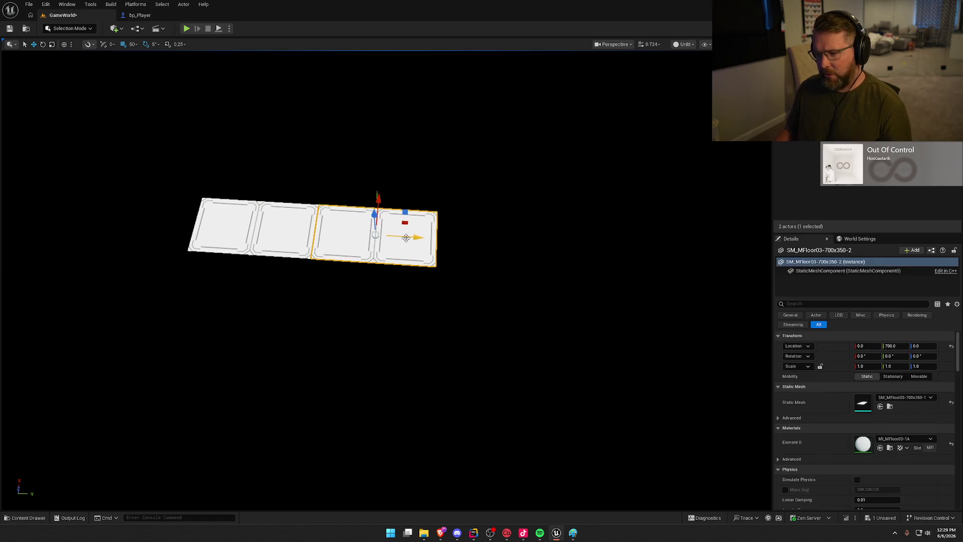
- Alt-drag a copy past the strip's end and rotate it 90 degrees
left_click_drag(413, 236, 539, 240)
key("e")
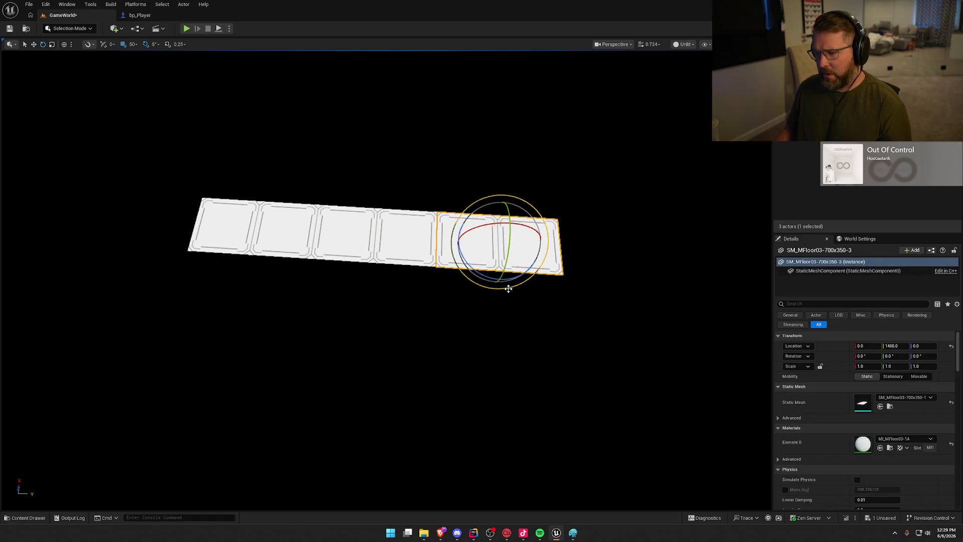
left_click_drag(511, 279, 449, 256)
key("w")
left_click_drag(536, 243, 490, 251)
scroll(510, 269, "up", 2)
scroll(482, 271, "up", 3)
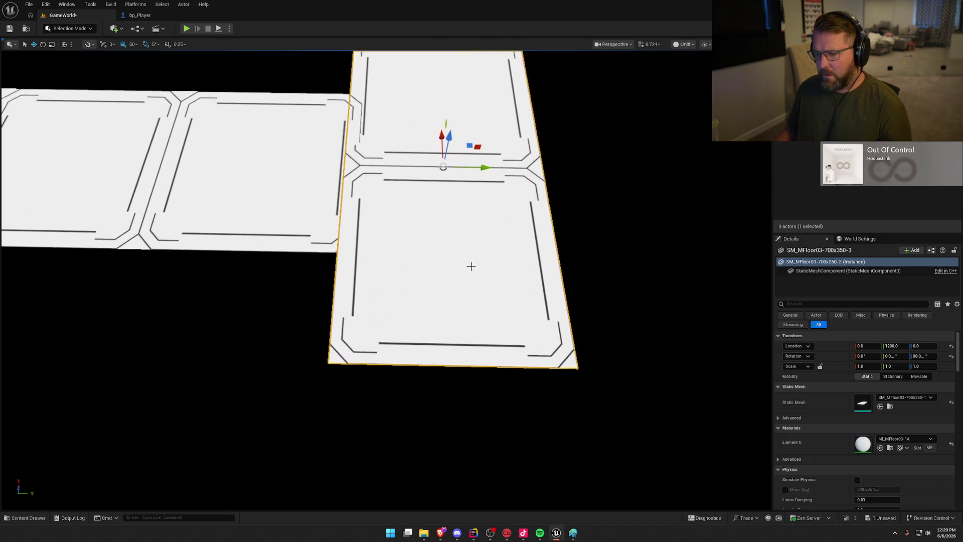
- With grid snap 10, nudge the rotated piece 20 cm along Y and inspect the seam
left_click(132, 44)
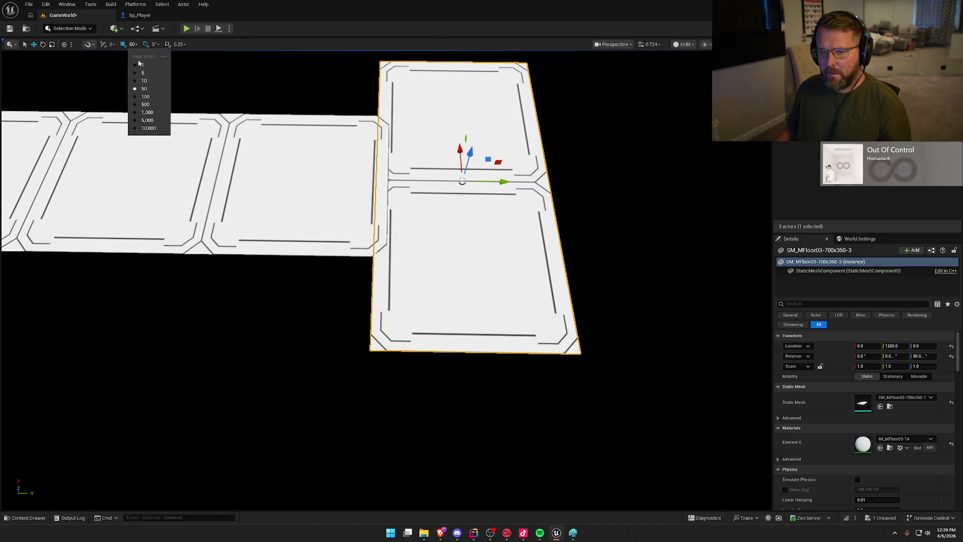
left_click(145, 76)
mouse_move(497, 186)
left_mouse_down()
mouse_move(525, 180)
mouse_move(513, 183)
left_mouse_up()
key("Escape")
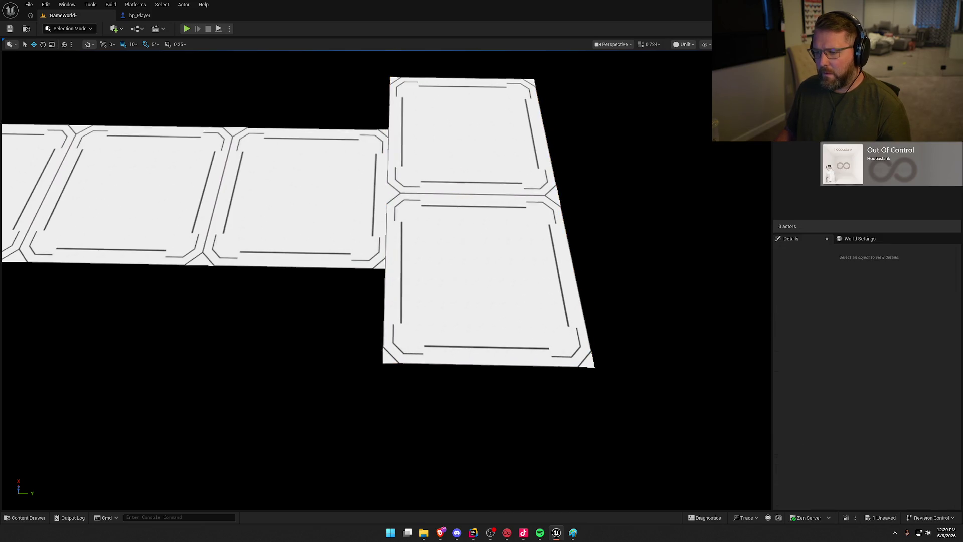
scroll(462, 260, "up", 5)
left_click(624, 129)
key("f")
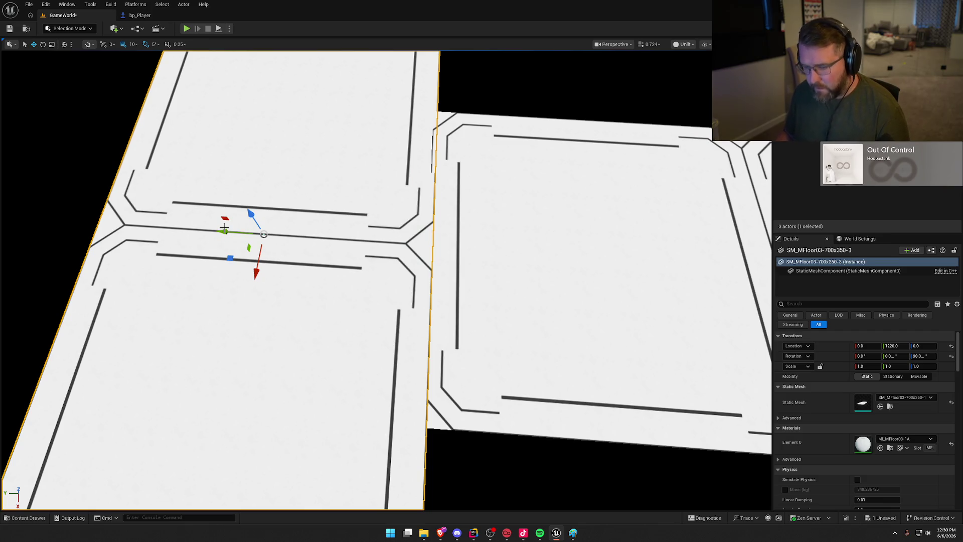
left_click_drag(204, 244, 192, 244)
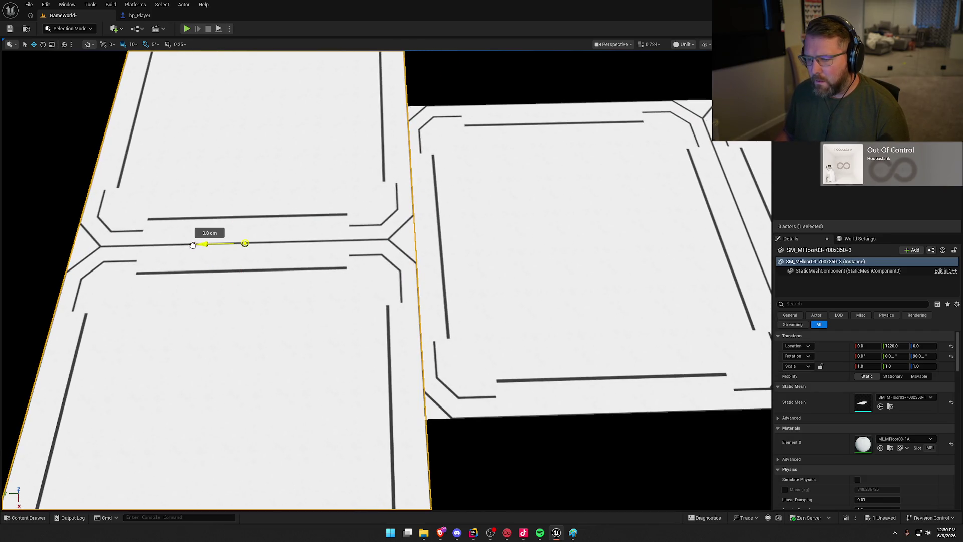
left_click_drag(407, 106, 362, 255)
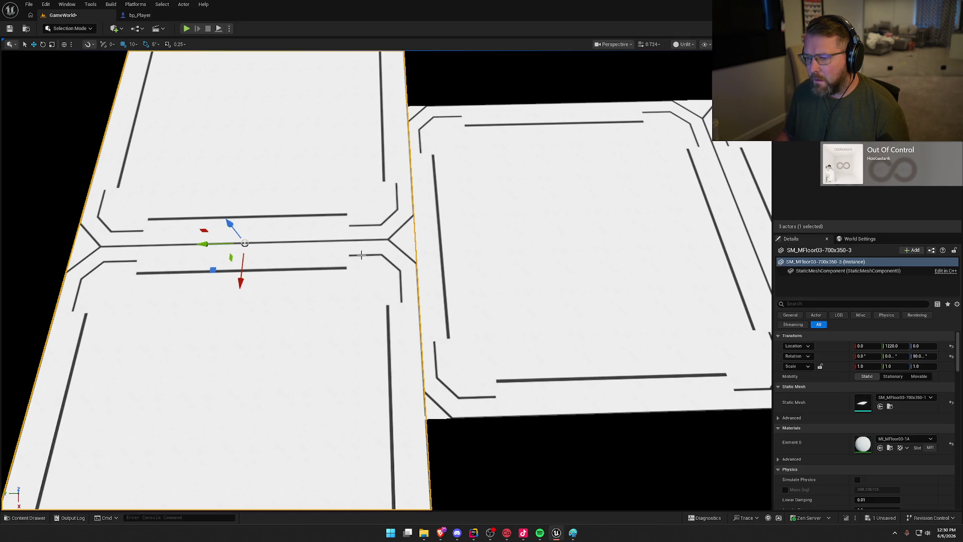
- With grid snap 1, close the seam at Y 1225 and slide the piece to X -175
left_click(131, 44)
left_click(139, 90)
mouse_move(205, 243)
left_mouse_down()
mouse_move(191, 243)
mouse_move(213, 213)
left_mouse_up()
key("Escape")
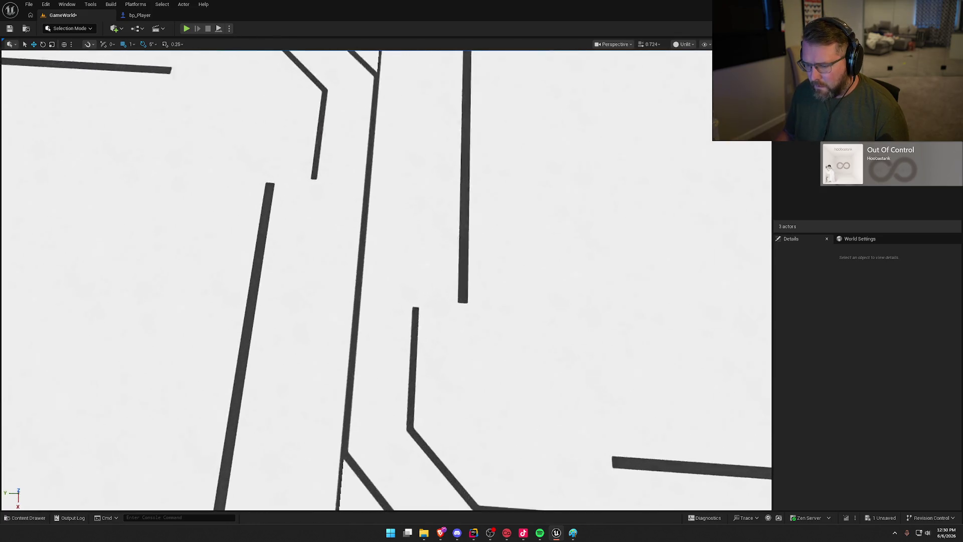
scroll(297, 232, "down", 10)
mouse_move(333, 303)
left_mouse_down()
mouse_move(306, 303)
mouse_move(333, 303)
left_mouse_up()
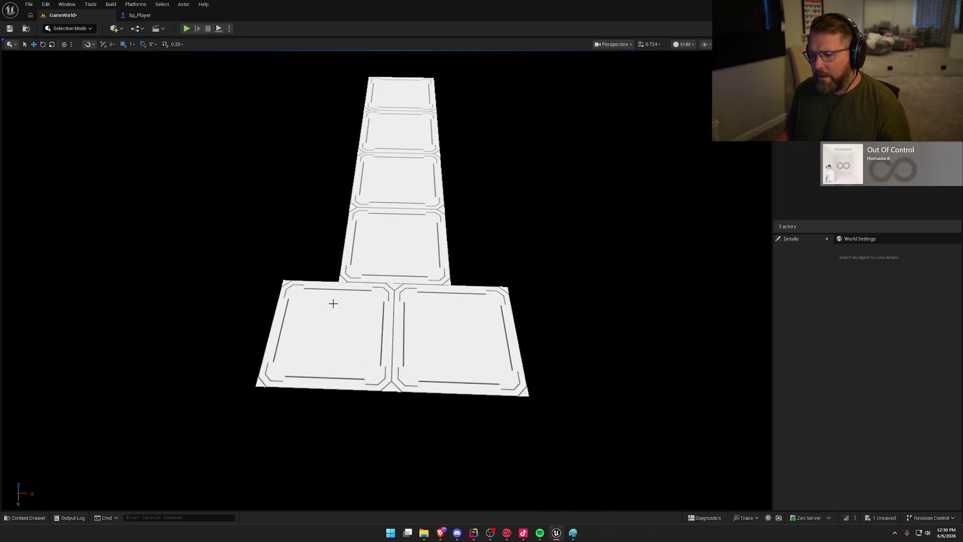
left_click(403, 345)
left_click_drag(434, 331, 373, 330)
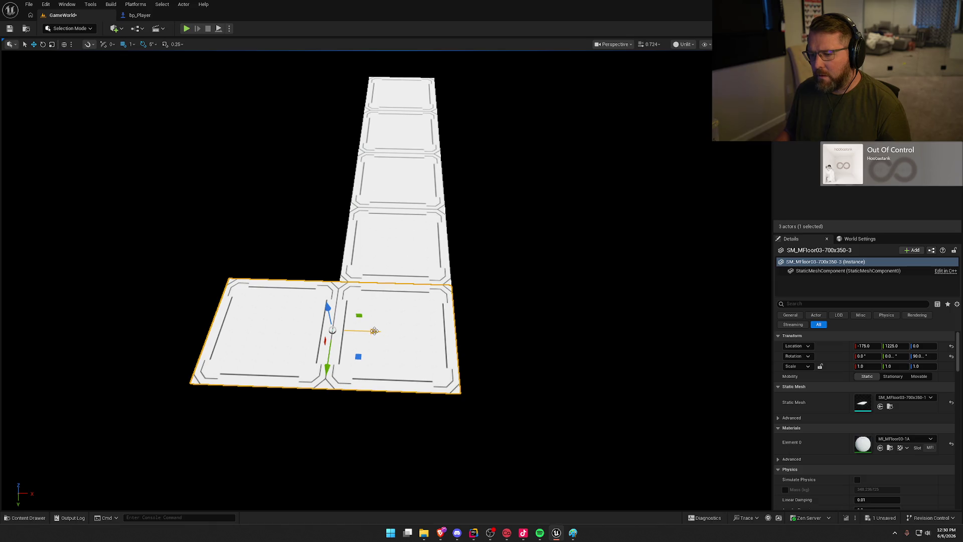
- Set grid snap to 50 and Alt-drag a second crosswise piece to the right
left_click(129, 44)
left_click(145, 83)
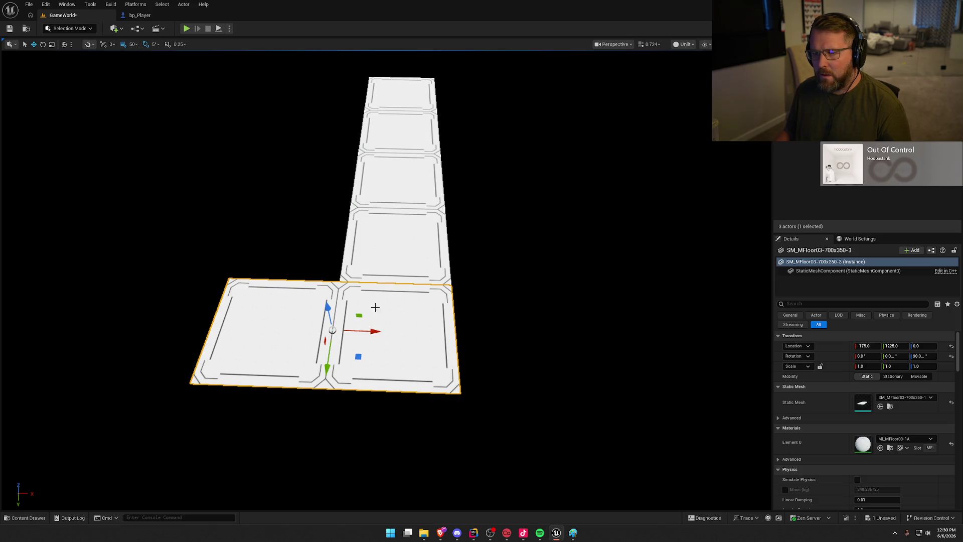
left_click_drag(375, 329, 617, 329, "alt")
scroll(575, 427, "down", 3)
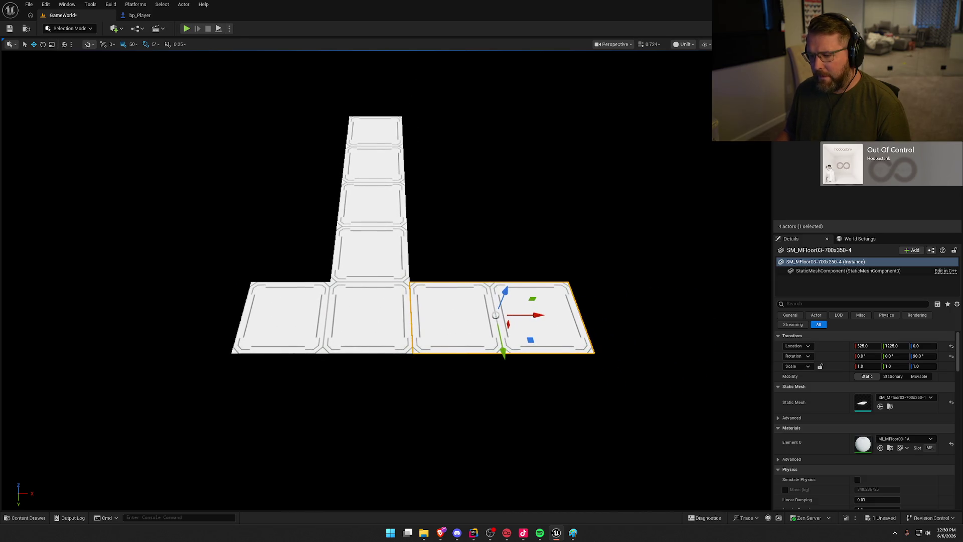
key("a")
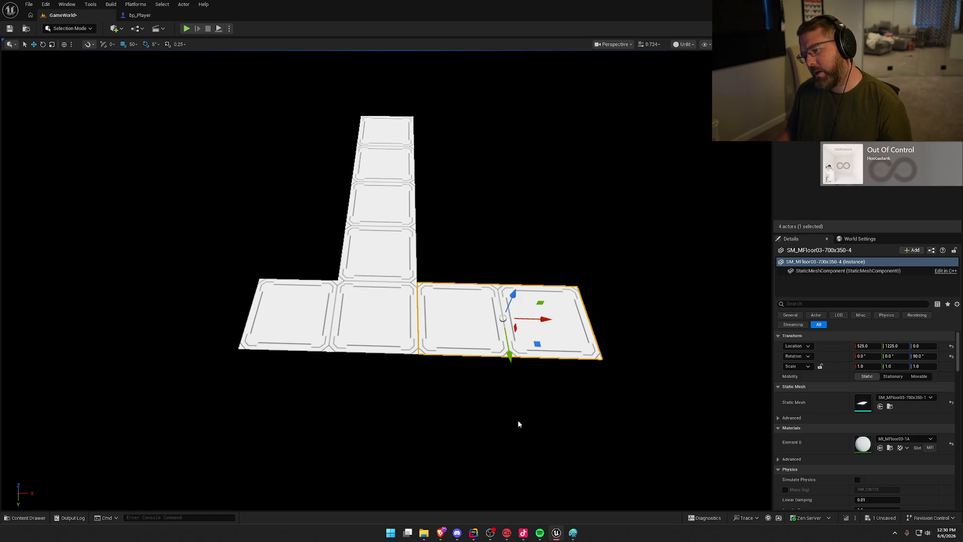
left_click_drag(520, 414, 391, 419)
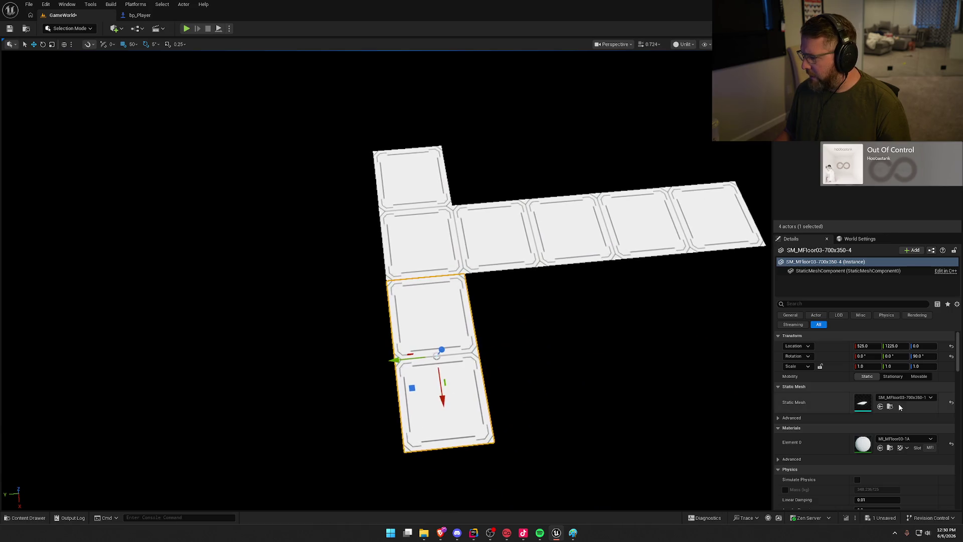
- Swap the piece's Static Mesh to SM_MFloor03-700x700-1 and move it 2 m along Y
left_click(911, 397)
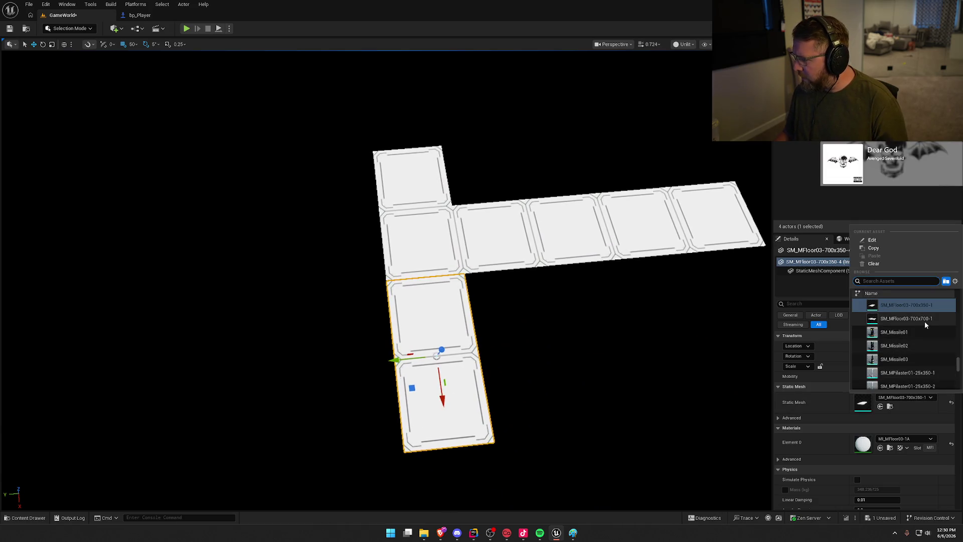
left_click(906, 319)
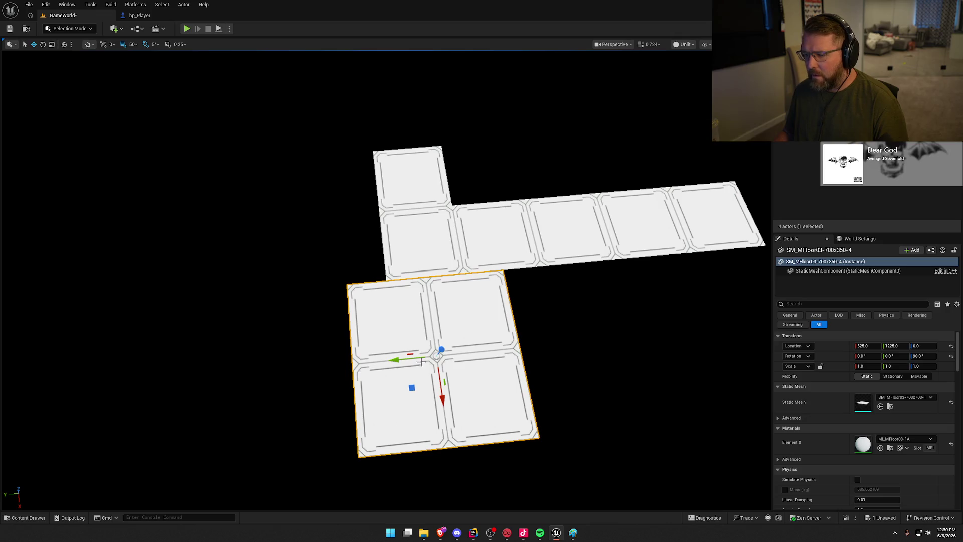
mouse_move(401, 360)
left_mouse_down()
mouse_move(342, 368)
mouse_move(359, 366)
left_mouse_up()
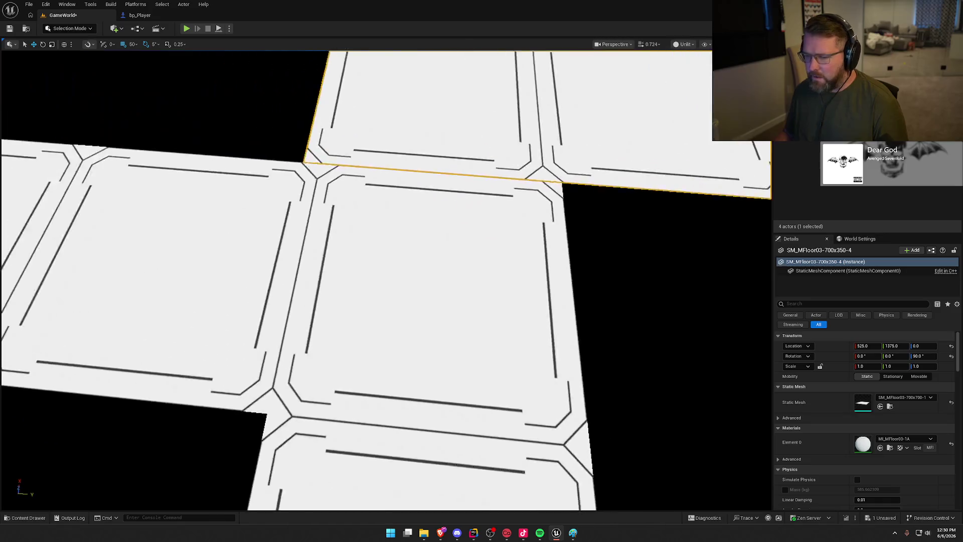
scroll(509, 316, "down", 5)
- Delete the two extra added floor pieces
left_click(456, 343)
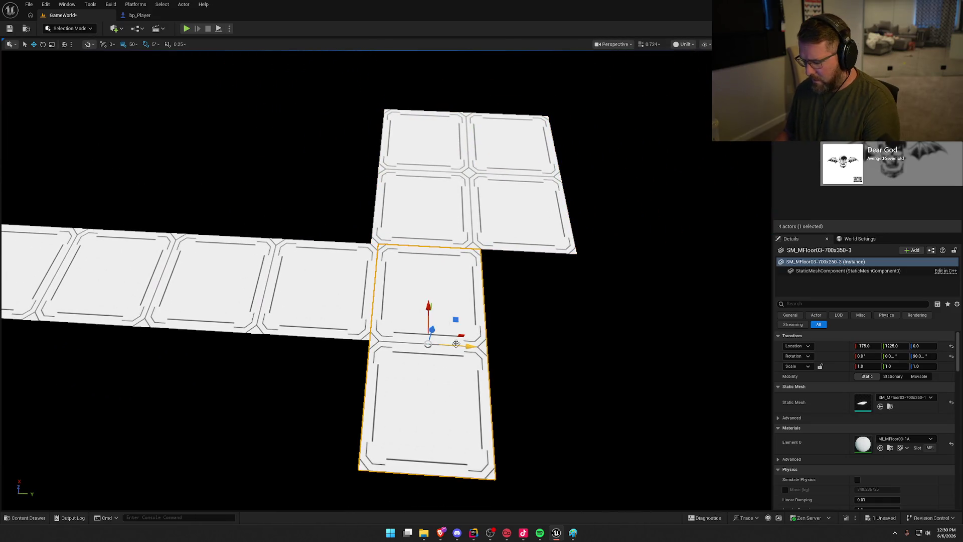
key("Delete")
left_click(474, 185)
key("Delete")
left_click(307, 298)
mouse_move(306, 298)
left_mouse_down()
mouse_move(291, 311)
mouse_move(271, 308)
mouse_move(565, 299)
mouse_move(523, 299)
left_mouse_up()
- Swap the copy to the 700x700 floor mesh and slide it 2.5 m along X
left_click(923, 397)
left_click(930, 318)
key("Escape")
mouse_move(520, 398)
left_mouse_down()
mouse_move(539, 391)
mouse_move(456, 337)
mouse_move(413, 324)
left_mouse_up()
left_click(456, 337)
left_click_drag(275, 87, 275, 86)
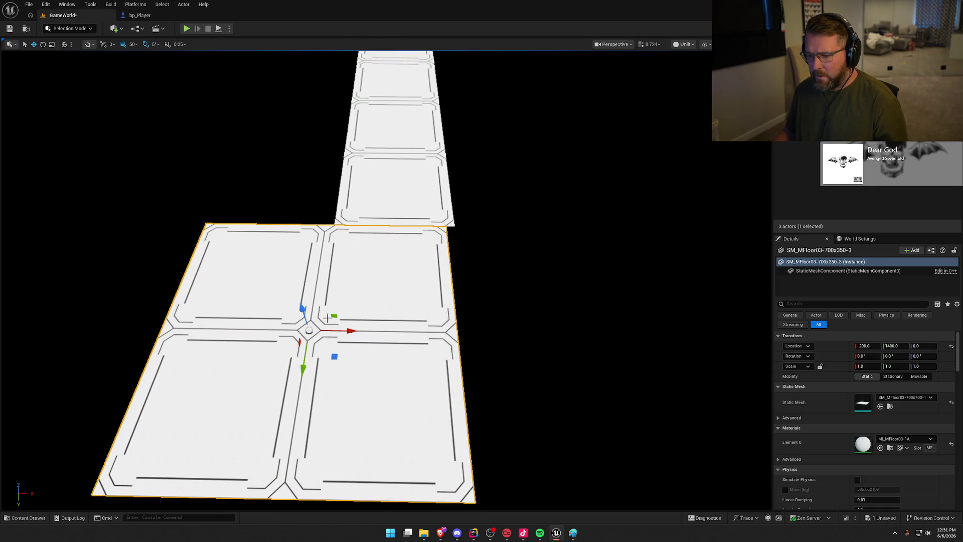
mouse_move(350, 330)
left_mouse_down()
mouse_move(373, 331)
mouse_move(352, 332)
left_mouse_up()
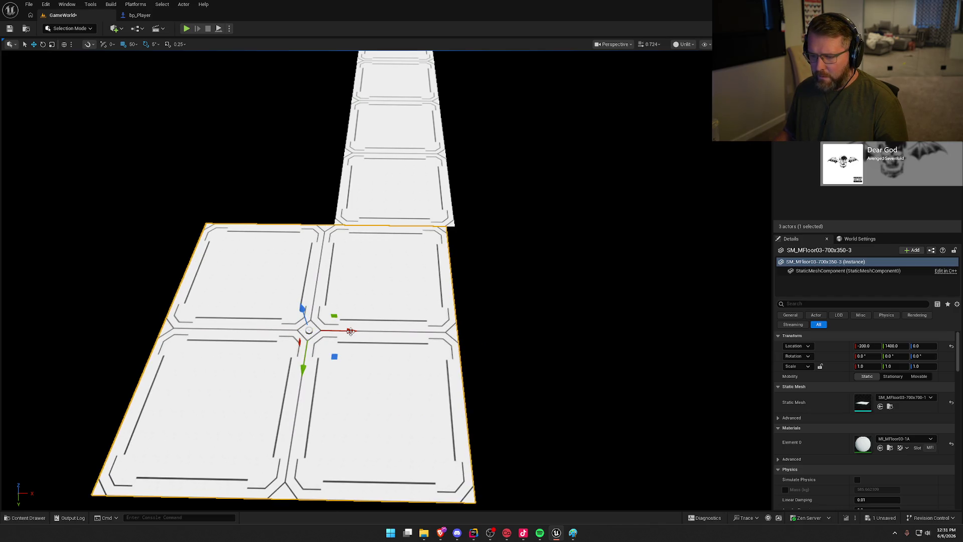
- With grid snap 10, move the square room 20 cm to X -180
left_click(137, 44)
left_click(143, 84)
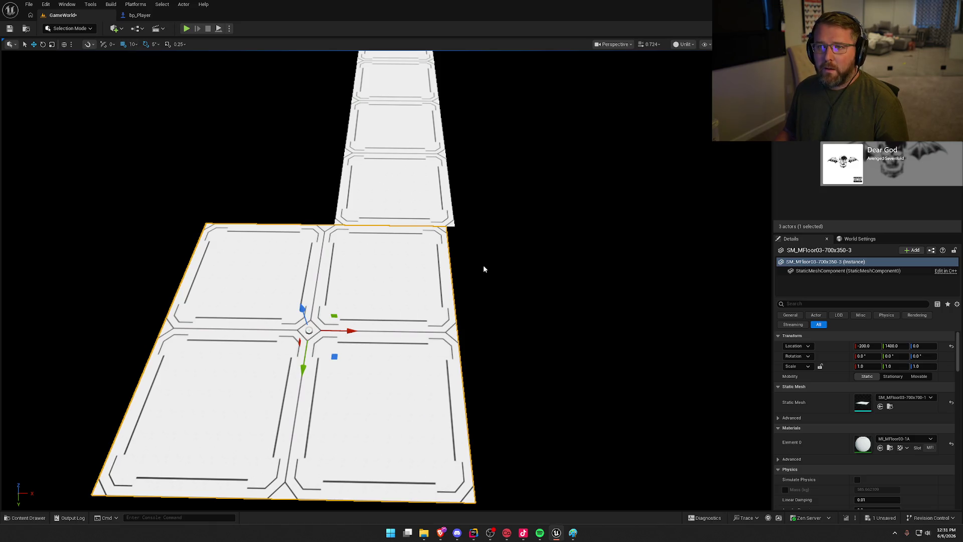
left_click_drag(357, 331, 364, 330)
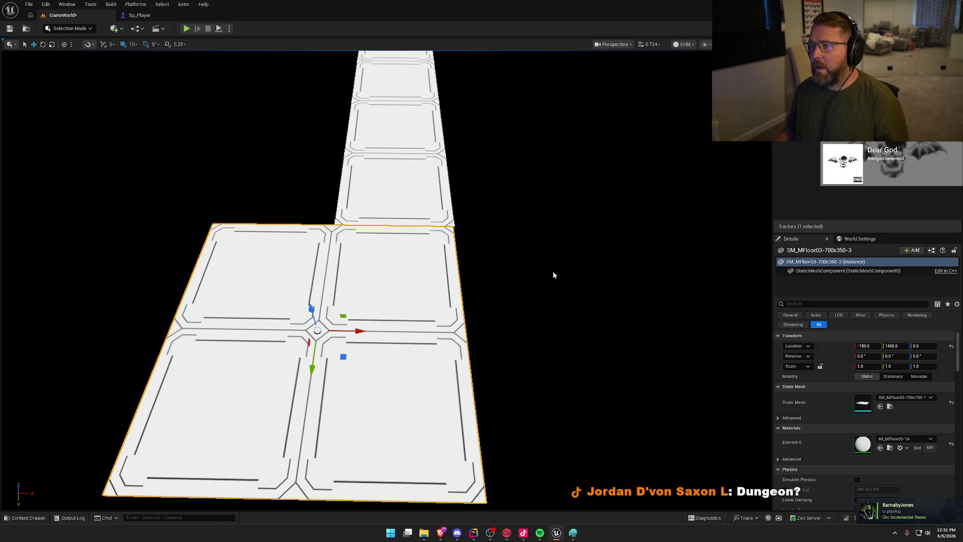
scroll(552, 273, "down", 5)
scroll(551, 276, "up", 5)
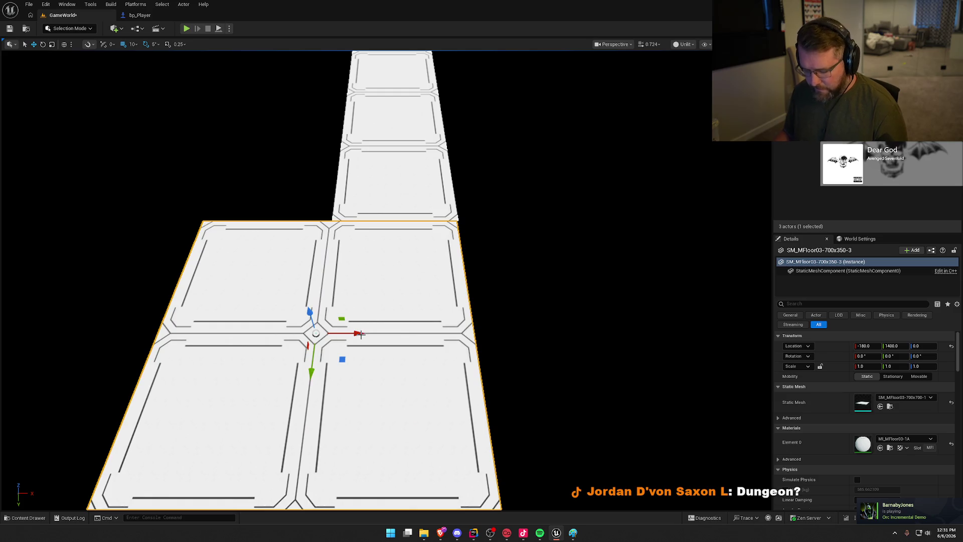
left_click_drag(364, 332, 364, 333)
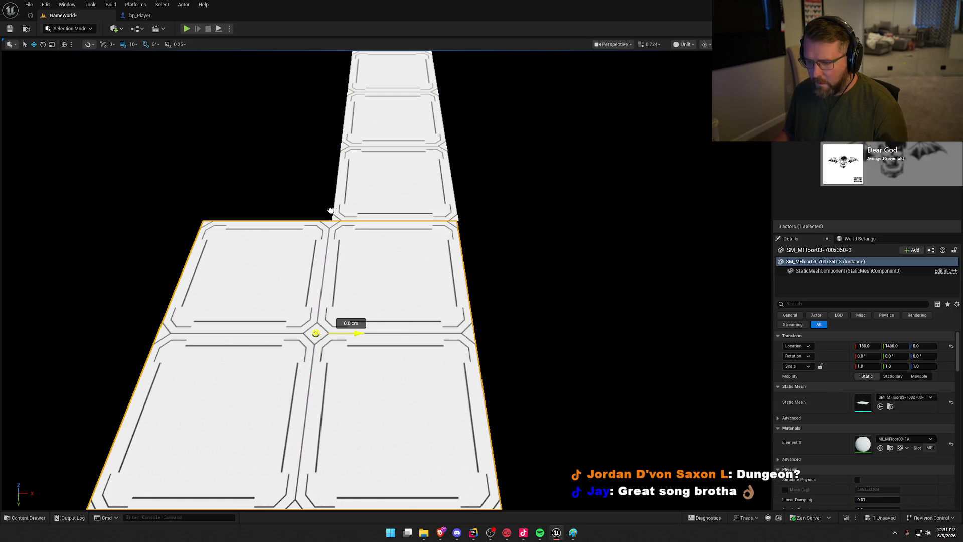
left_click_drag(457, 218, 345, 334)
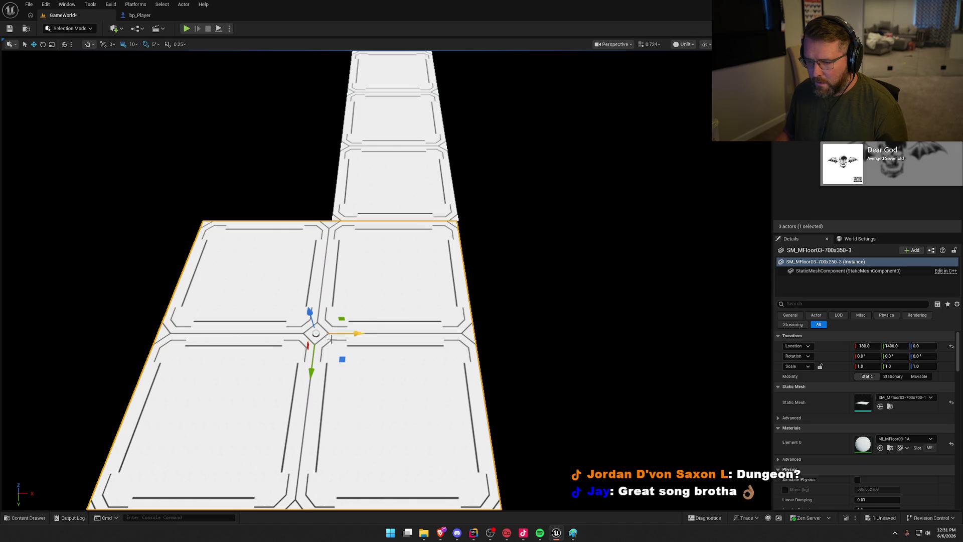
- With grid snap 1, nudge the square room flush against the corridor
left_click(133, 45)
left_click(141, 62)
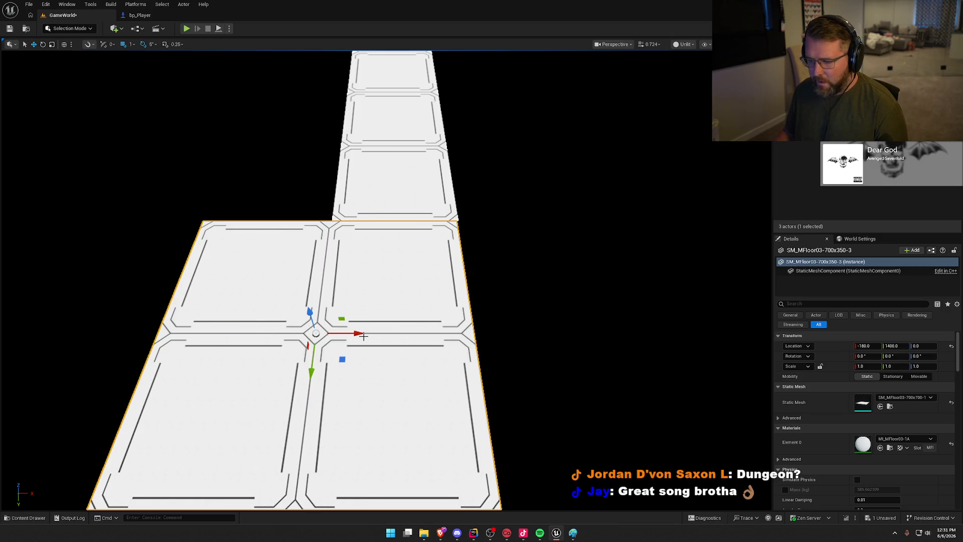
left_click_drag(362, 334, 355, 335)
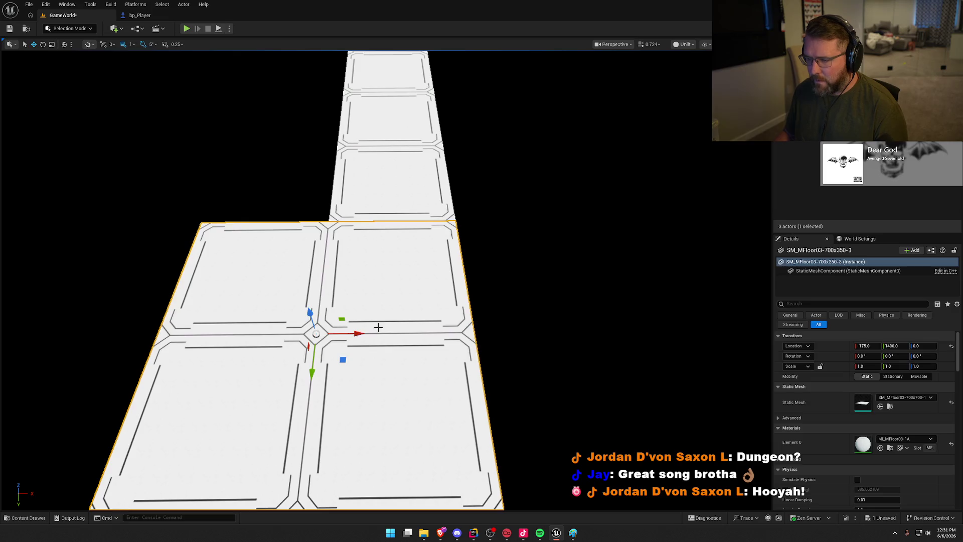
left_click(573, 254)
mouse_move(573, 254)
left_mouse_down()
mouse_move(598, 292)
mouse_move(572, 254)
left_mouse_up()
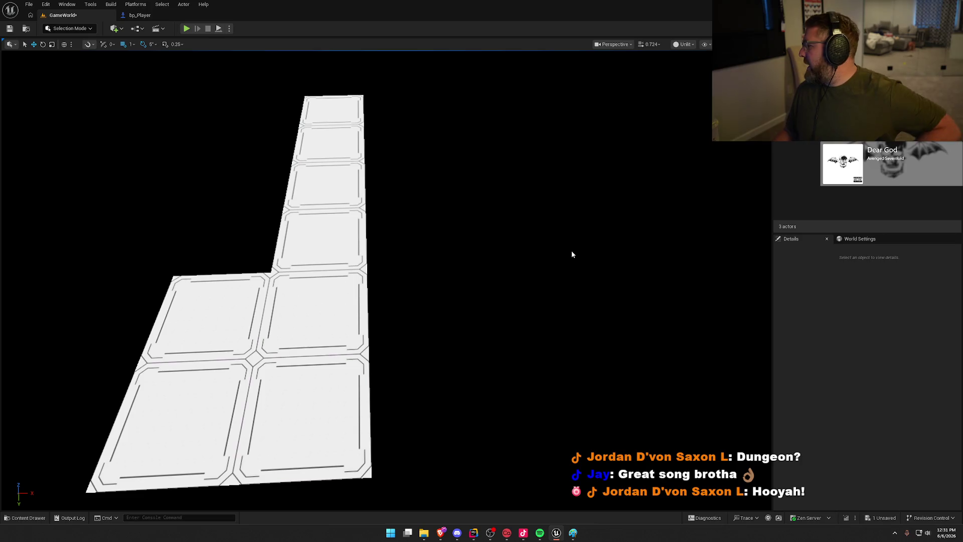
left_click_drag(453, 307, 412, 315)
- Set grid snap back to 50 and Alt-drag a copy of the room alongside on X
left_click(351, 330)
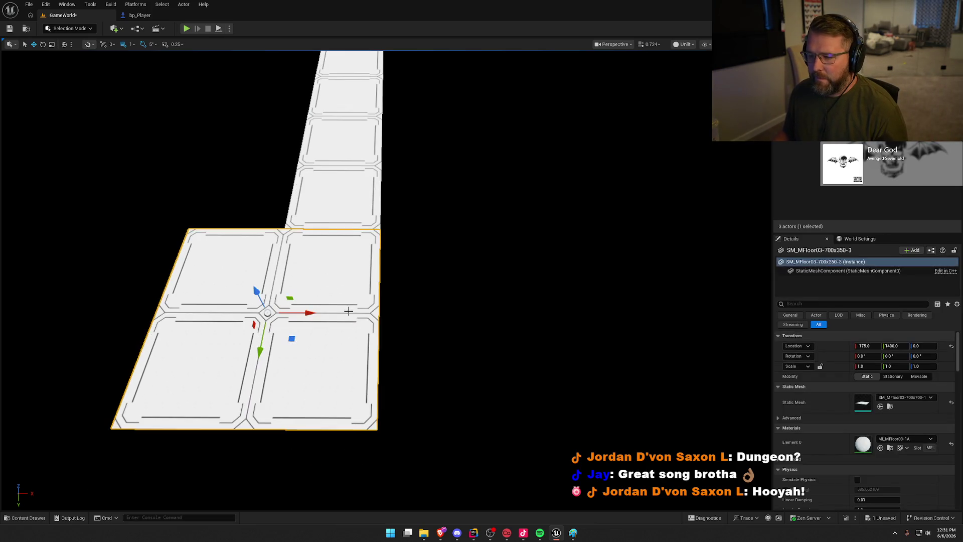
left_click(132, 44)
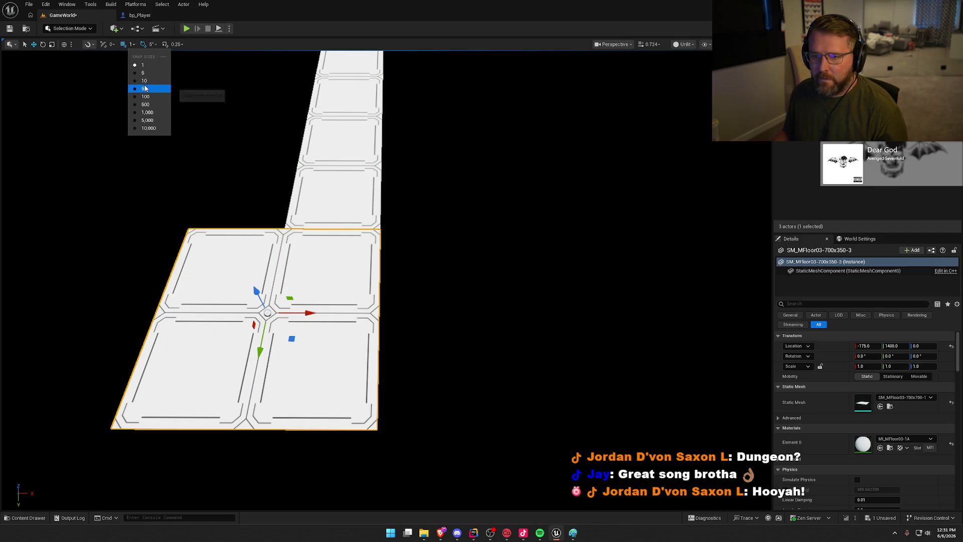
left_click(140, 84)
mouse_move(309, 313)
left_mouse_down()
mouse_move(548, 316)
mouse_move(531, 316)
left_mouse_up()
- Select both room halves and slide them left along X
left_click(449, 161)
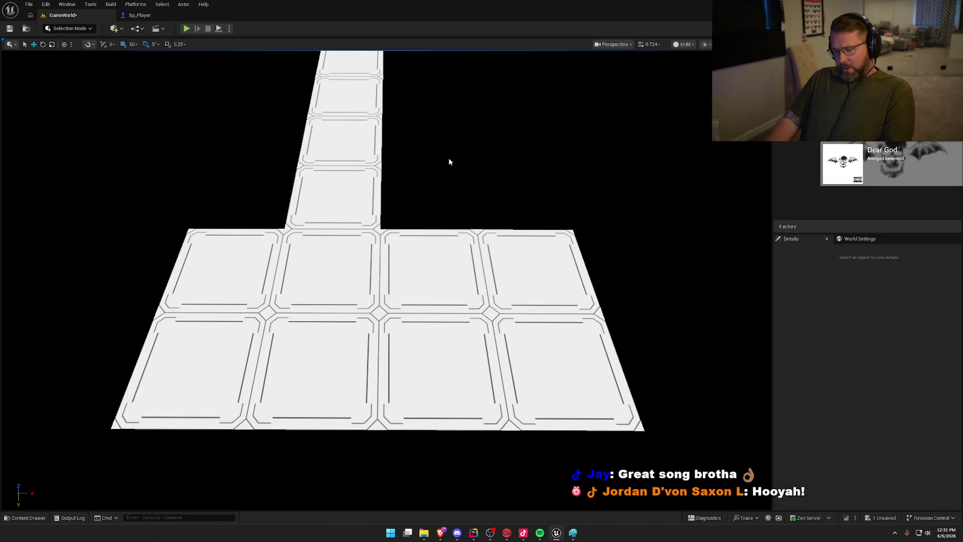
left_click(435, 282)
left_click(315, 282, "ctrl")
left_click_drag(310, 313, 248, 312)
left_click(449, 164)
mouse_move(446, 304)
left_mouse_down()
mouse_move(441, 316)
mouse_move(446, 304)
left_mouse_up()
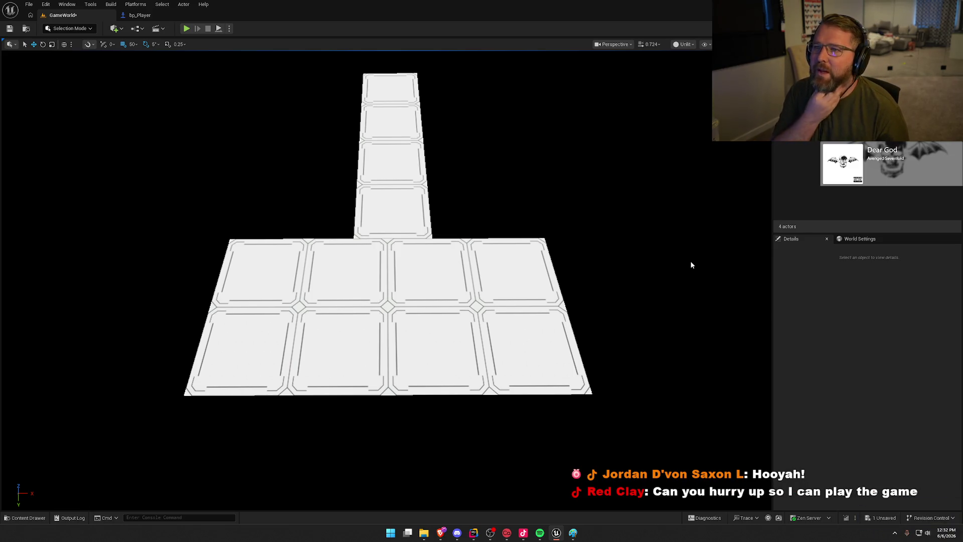
- Set position snapping to 5 and nudge both room halves 20 cm right
left_click(308, 294)
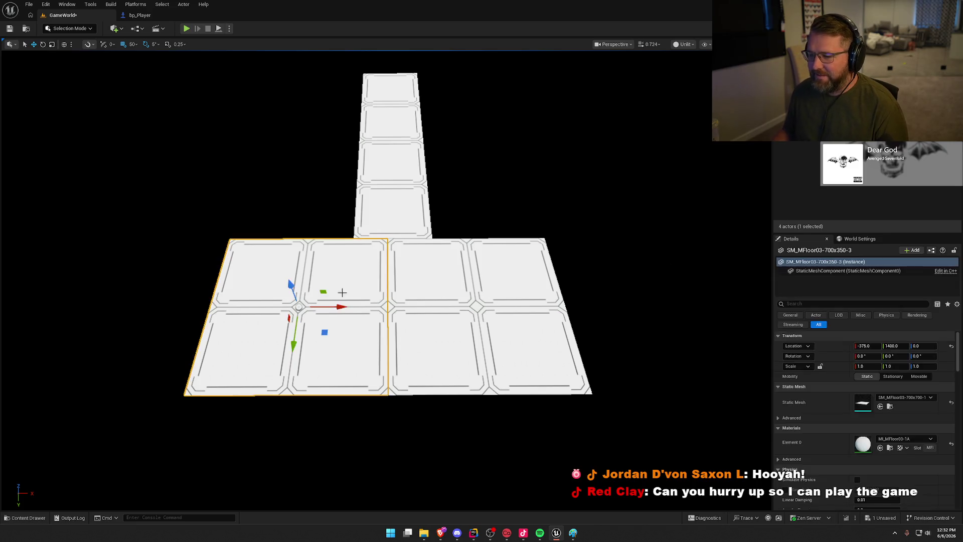
left_click(434, 297, "ctrl")
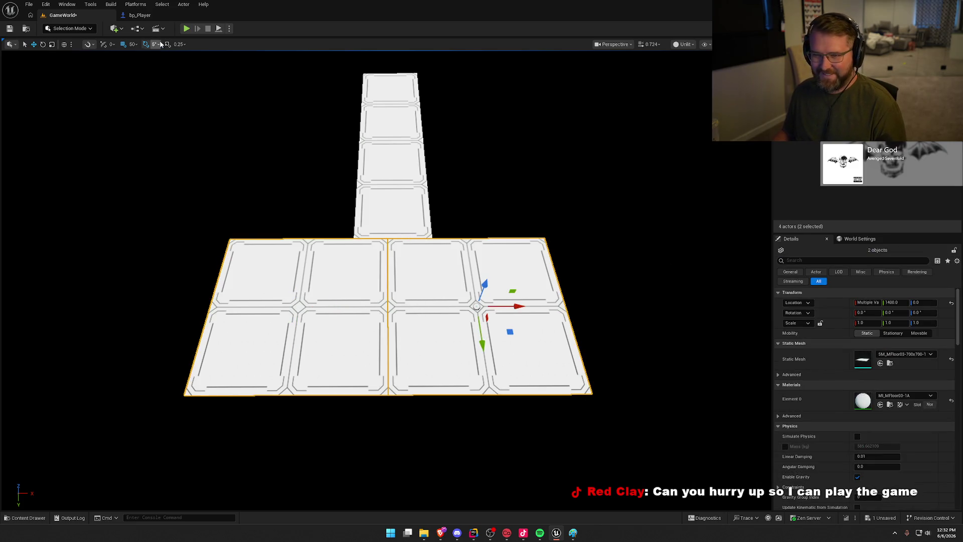
left_click(131, 44)
left_click(145, 76)
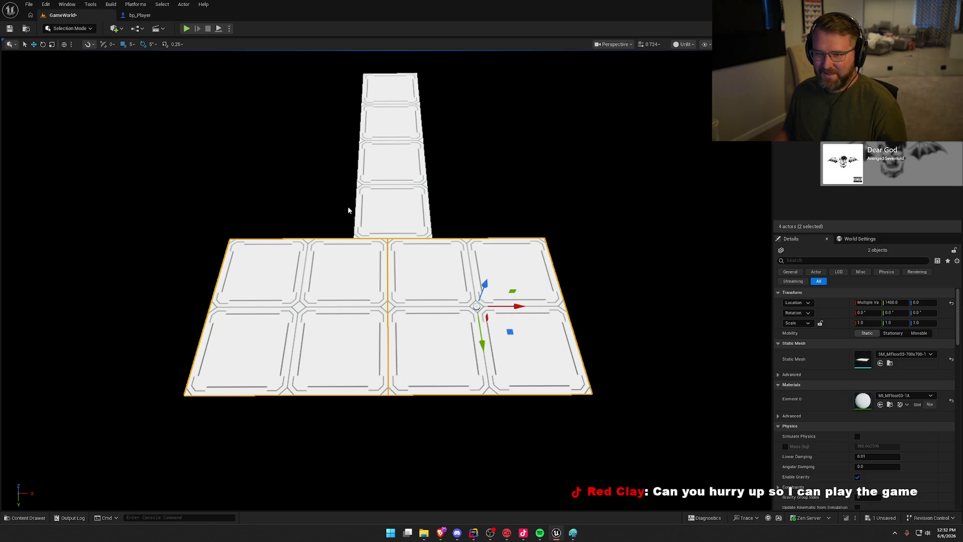
left_click_drag(520, 311, 524, 305)
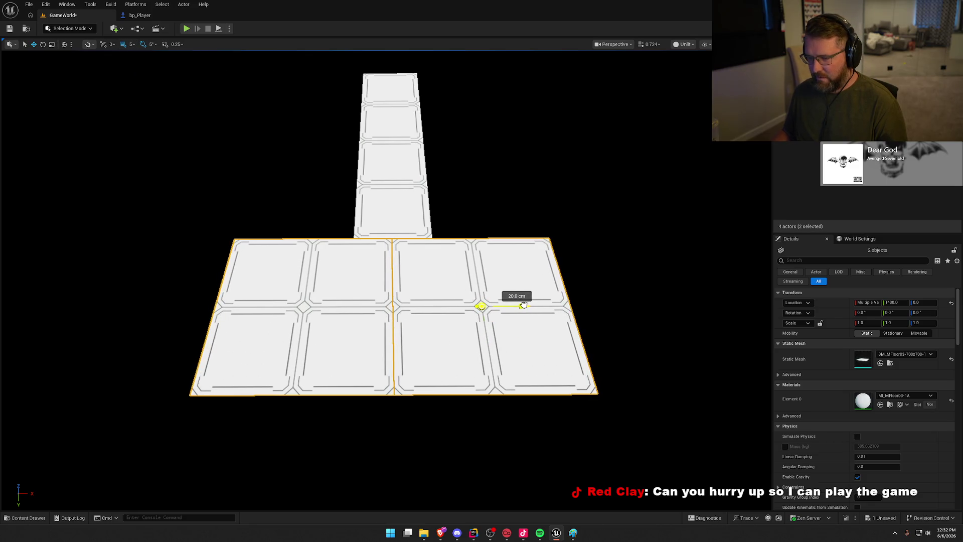
left_click(603, 262)
scroll(603, 264, "down", 5)
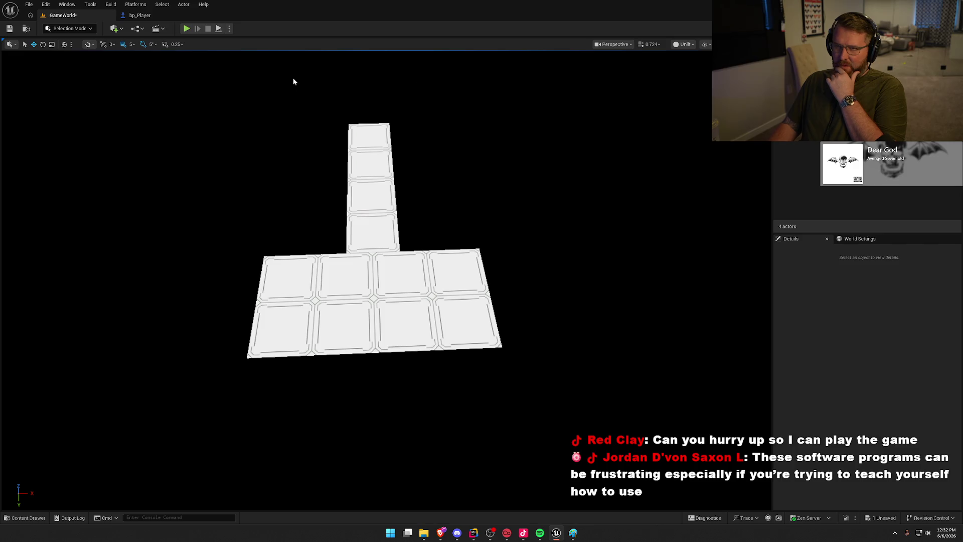
left_click(452, 291)
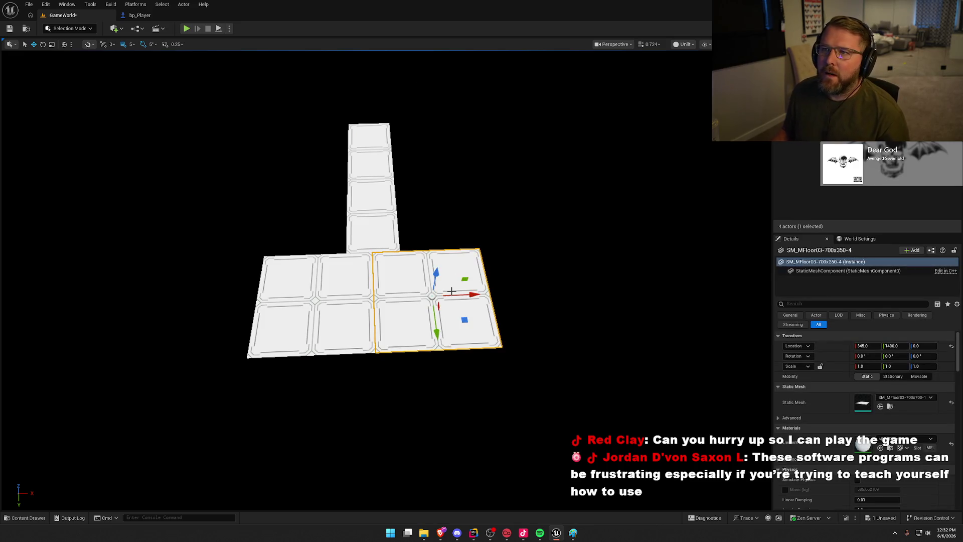
- Set snapping back to 50 and Alt-drag a room-half copy to Y -700
mouse_move(510, 236)
left_mouse_down()
mouse_move(401, 238)
mouse_move(450, 179)
left_mouse_up()
left_click(129, 44)
left_click(143, 91)
mouse_move(226, 275)
left_mouse_down()
mouse_move(495, 301)
mouse_move(550, 296)
left_mouse_up()
mouse_move(338, 339)
left_mouse_down()
mouse_move(291, 333)
mouse_move(338, 339)
mouse_move(344, 325)
mouse_move(421, 323)
left_mouse_up()
scroll(592, 293, "down", 2)
left_click(592, 293)
left_click_drag(590, 318, 591, 320)
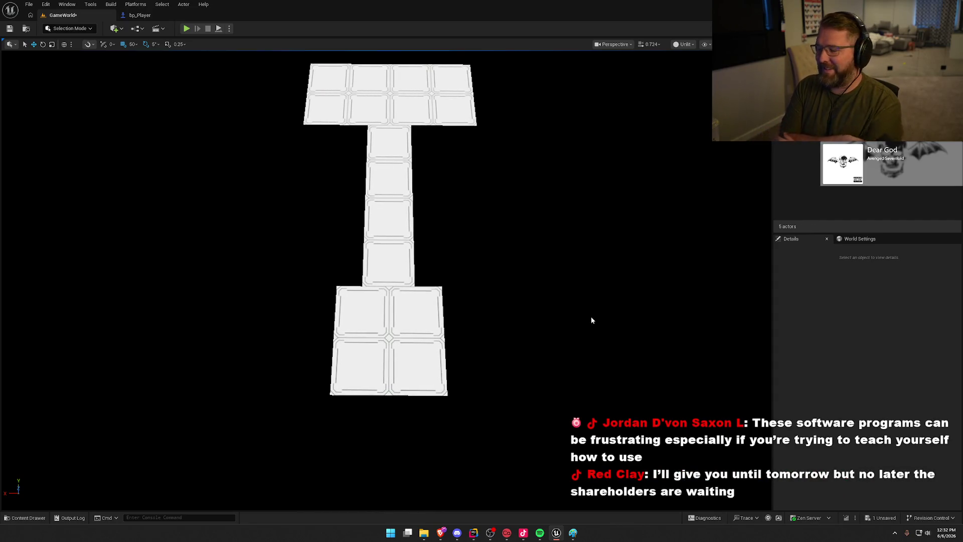
mouse_move(532, 293)
left_mouse_down()
mouse_move(532, 271)
mouse_move(534, 293)
left_mouse_up()
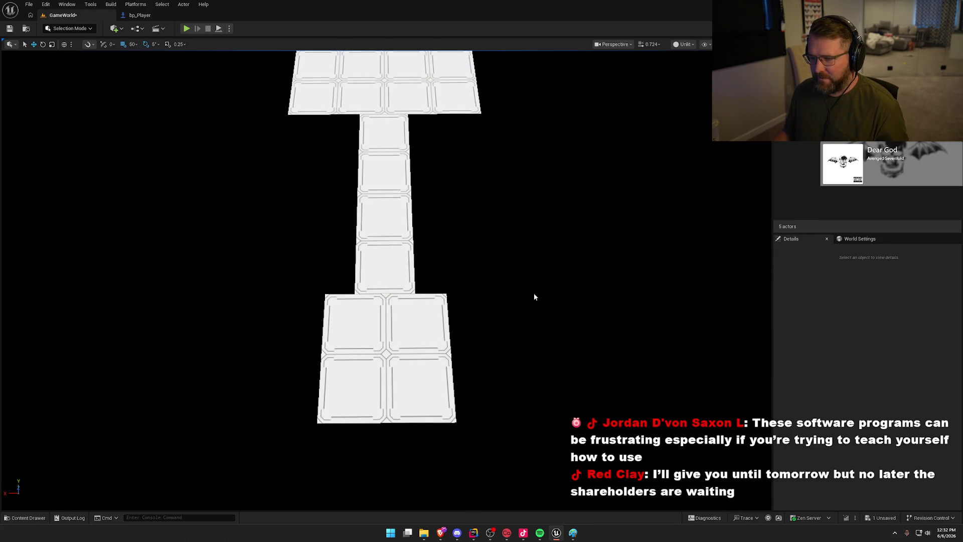
mouse_move(443, 409)
left_mouse_down()
mouse_move(443, 421)
mouse_move(442, 409)
left_mouse_up()
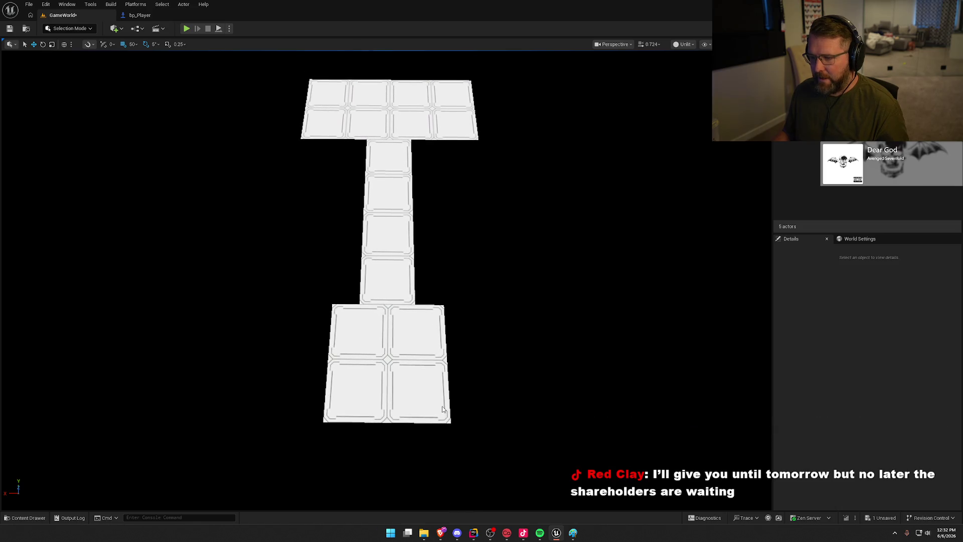
- Delete the stray bottom piece and duplicate both top room halves down to Y -700
left_click(399, 364)
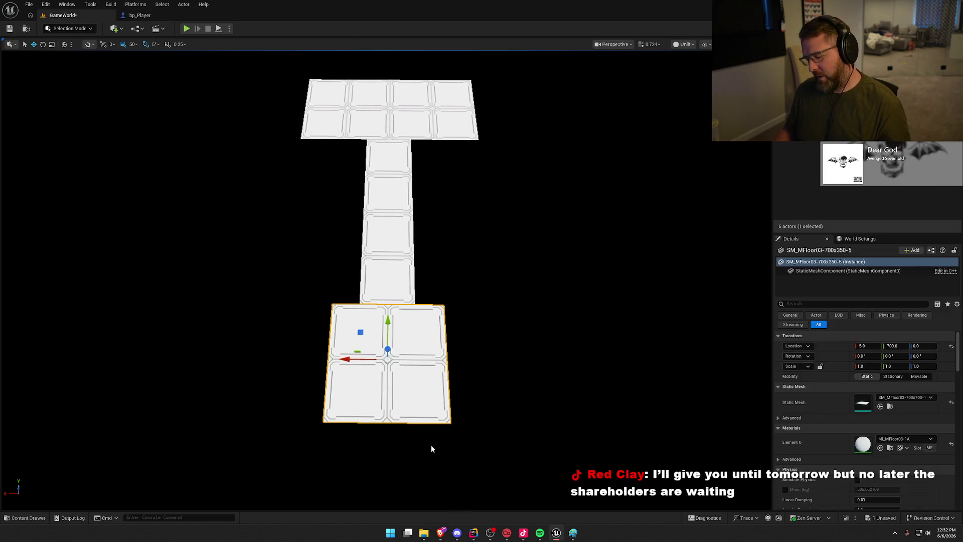
key("Delete")
left_click(346, 128)
left_click(420, 126, "ctrl")
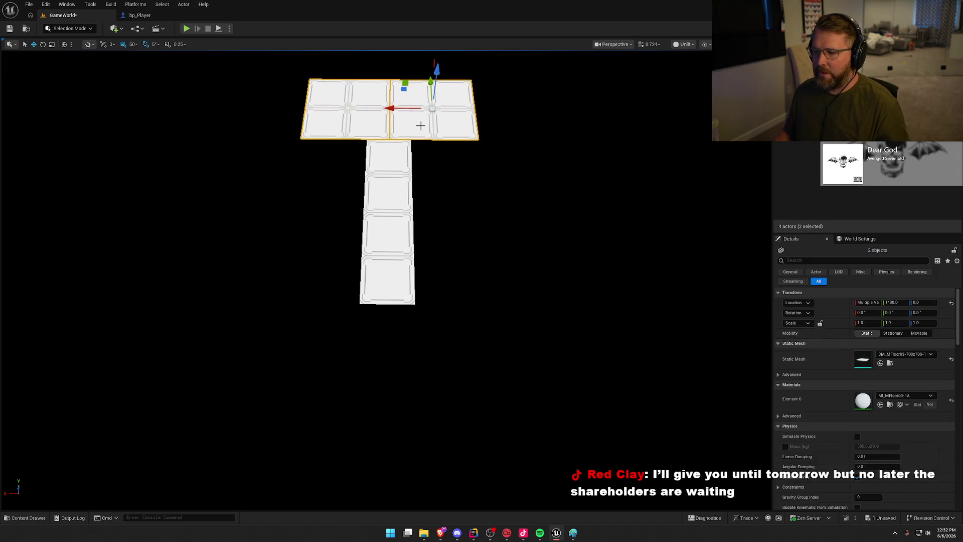
mouse_move(436, 54)
left_mouse_down()
mouse_move(437, 324)
mouse_move(437, 309)
left_mouse_up()
left_click(446, 297)
mouse_move(303, 321)
left_mouse_down()
mouse_move(303, 341)
mouse_move(303, 321)
left_mouse_up()
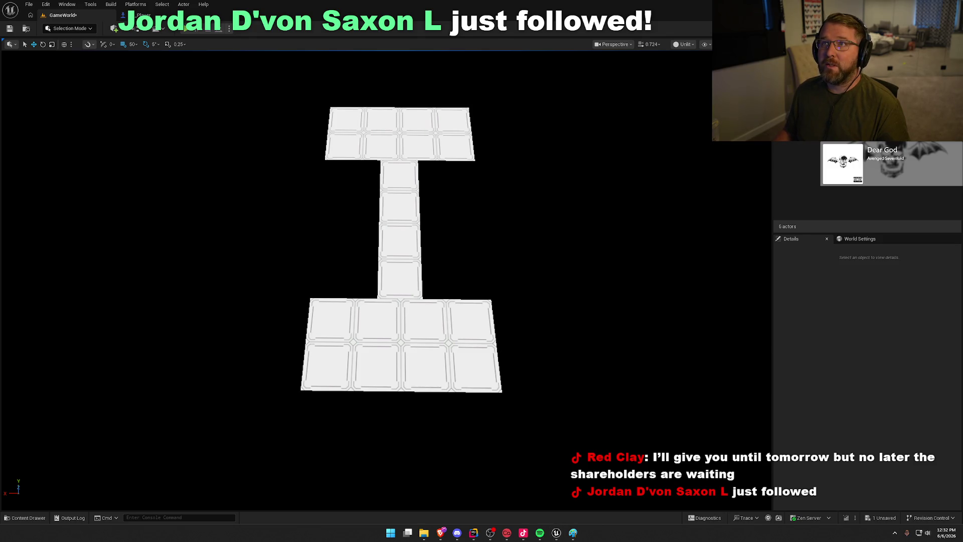
mouse_move(573, 232)
left_mouse_down()
mouse_move(573, 211)
mouse_move(573, 232)
left_mouse_up()
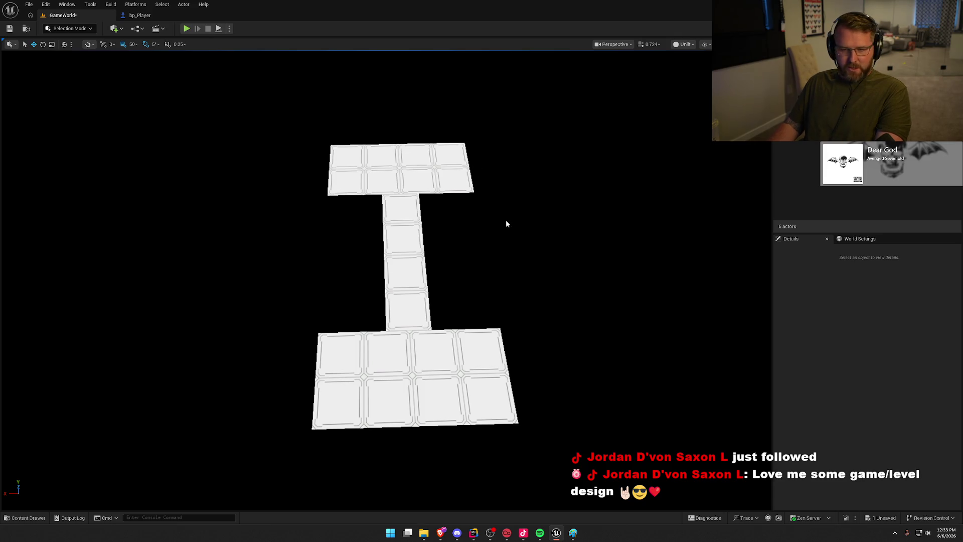
left_click_drag(477, 310, 481, 303)
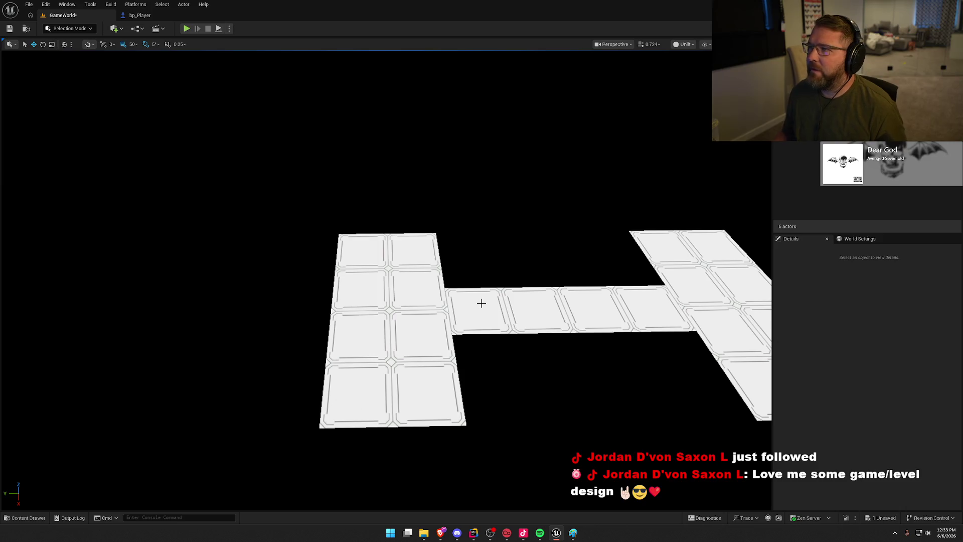
left_click_drag(503, 273, 504, 273)
left_click_drag(558, 257, 558, 257)
key("ctrl+space")
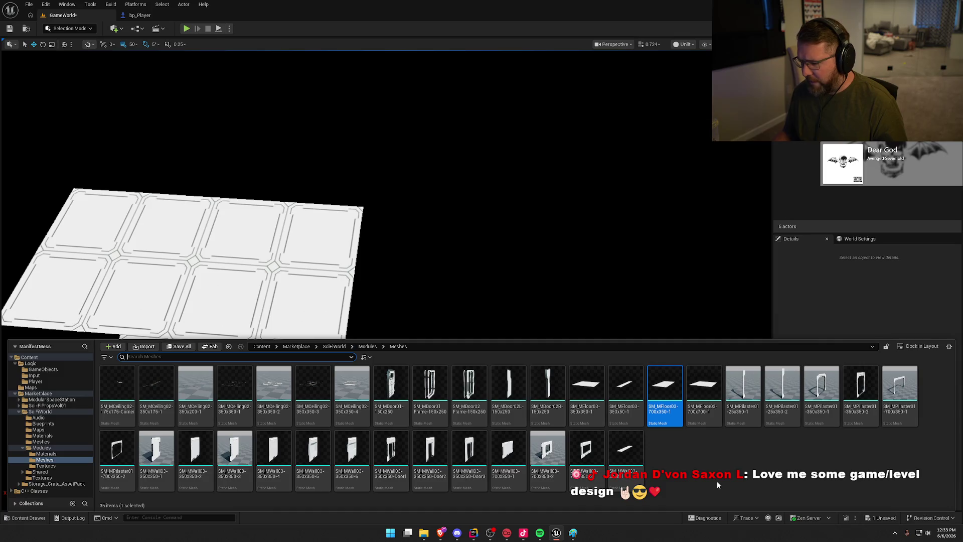
left_click(301, 245)
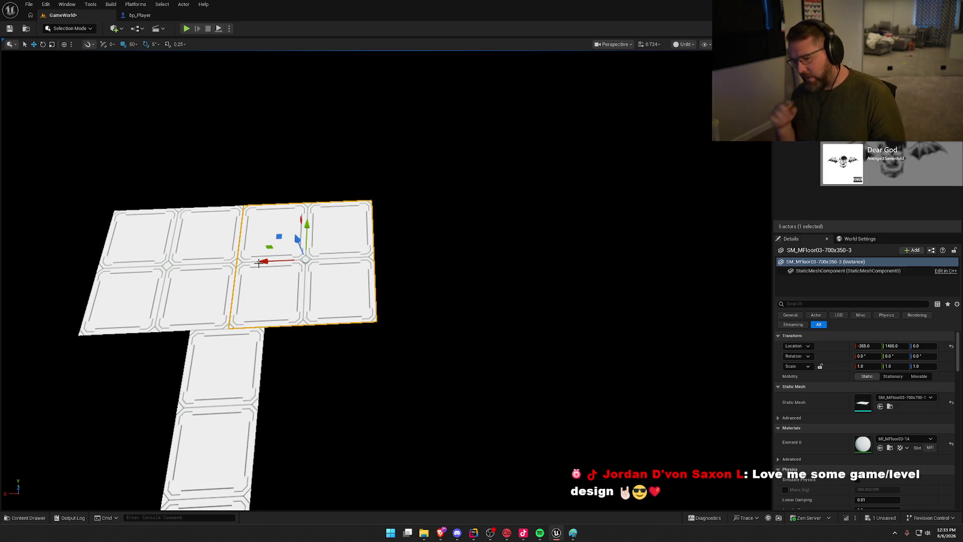
key("ctrl+space")
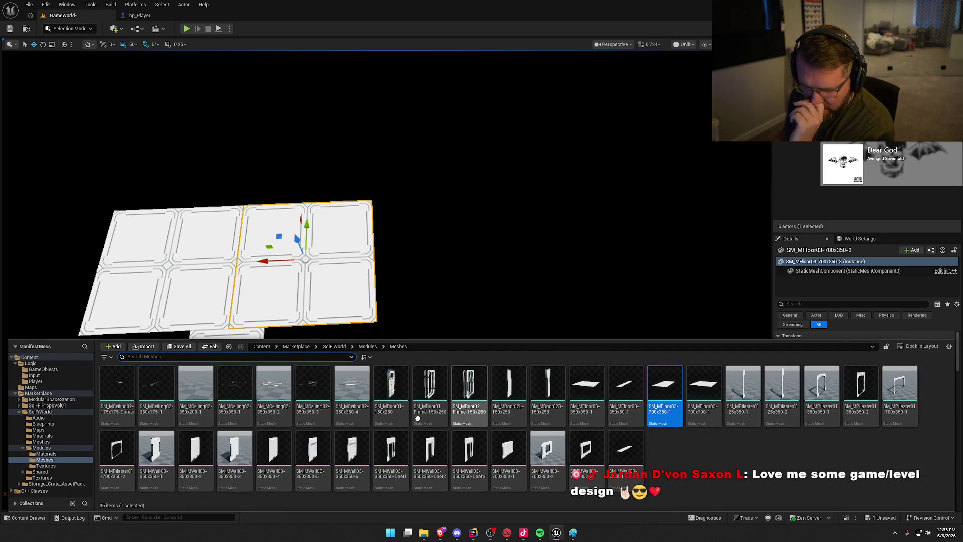
left_click(40, 411)
left_click(151, 357)
type("stair")
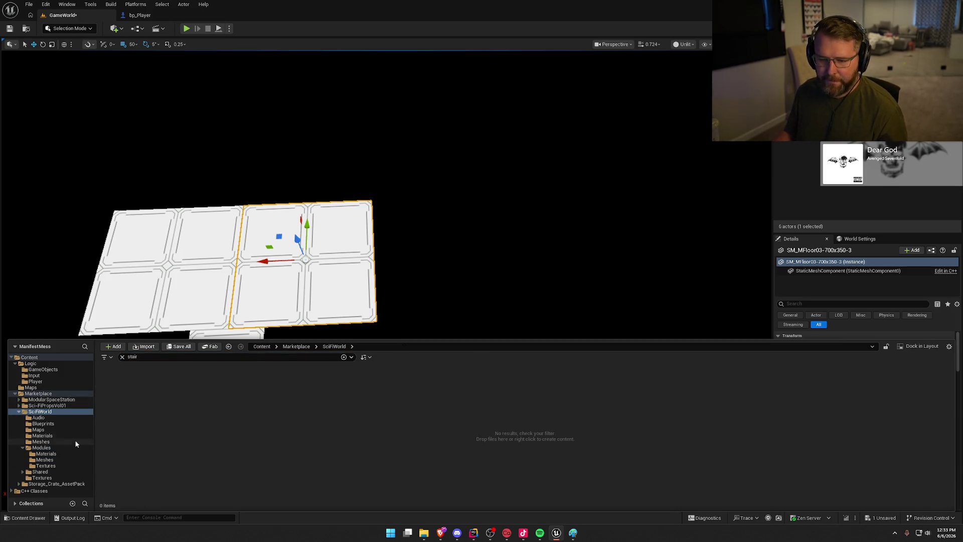
left_click(82, 406)
left_click(82, 400)
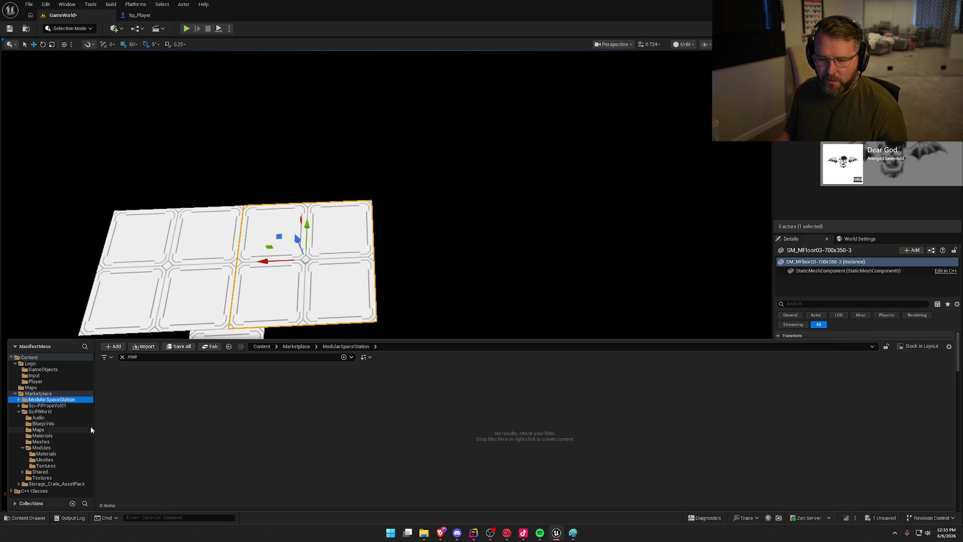
left_click(121, 357)
left_click(326, 275)
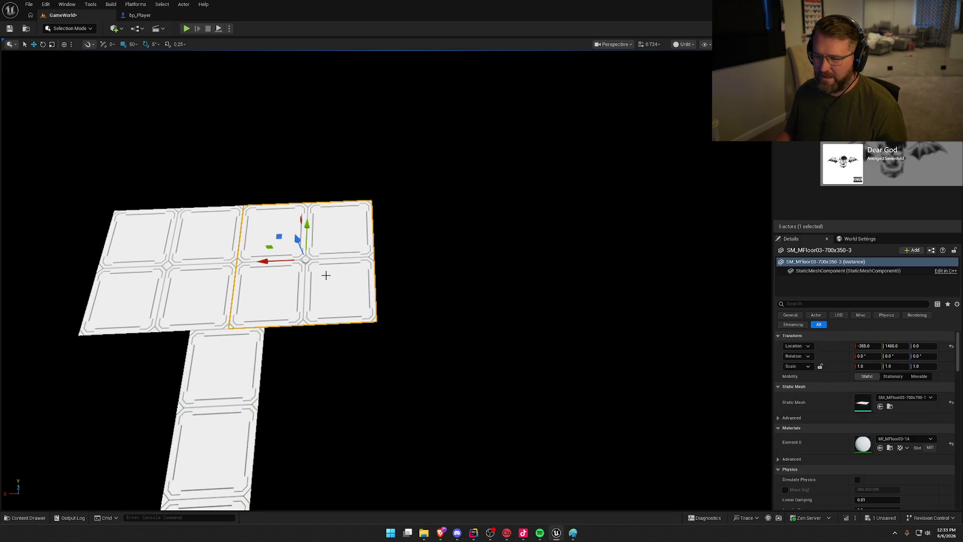
key("ctrl+space")
- Alt-drag a floor copy along X to -1055 and check its alignment from several angles
left_click_drag(415, 237, 380, 249)
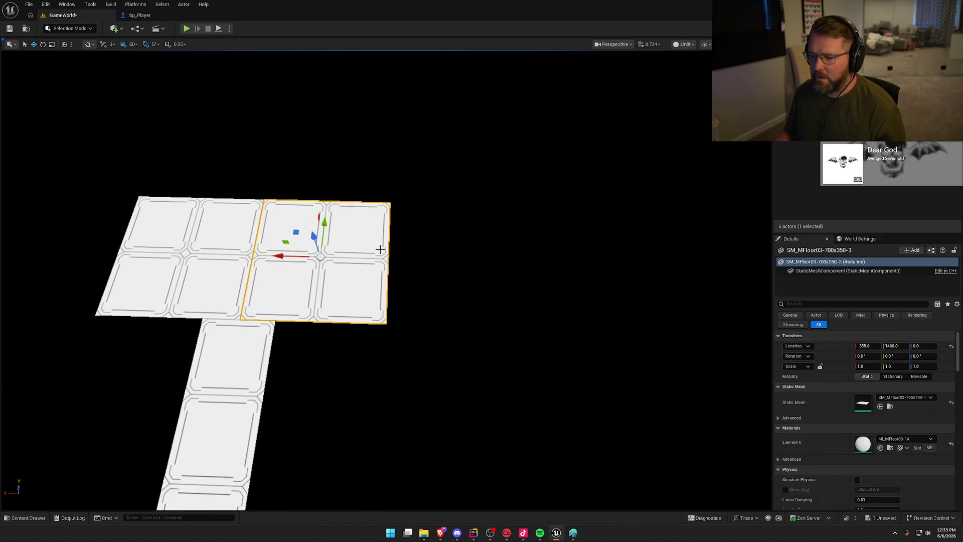
mouse_move(279, 254)
left_mouse_down("alt")
mouse_move(429, 258)
mouse_move(414, 265)
left_mouse_up("alt")
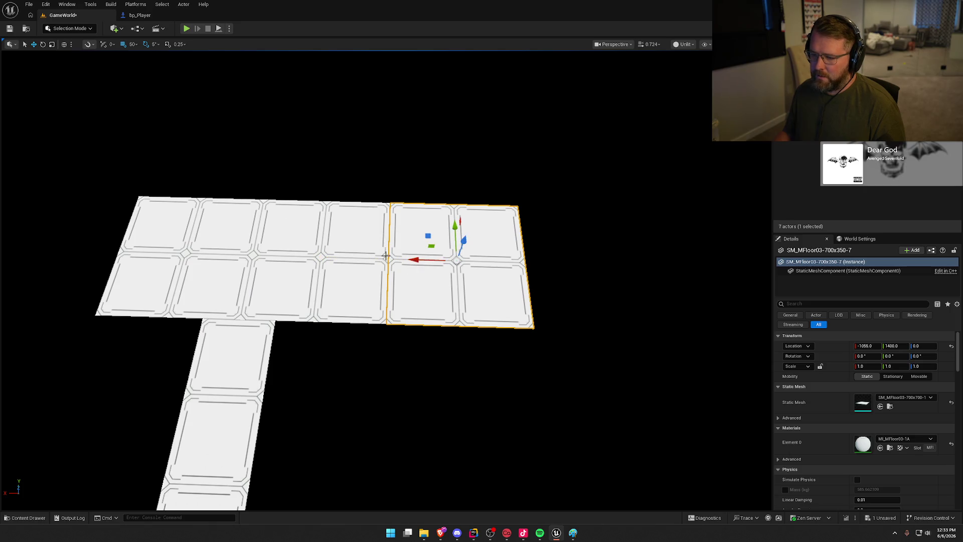
left_click_drag(559, 133, 667, 135)
mouse_move(515, 409)
left_mouse_down()
mouse_move(497, 408)
mouse_move(515, 409)
left_mouse_up()
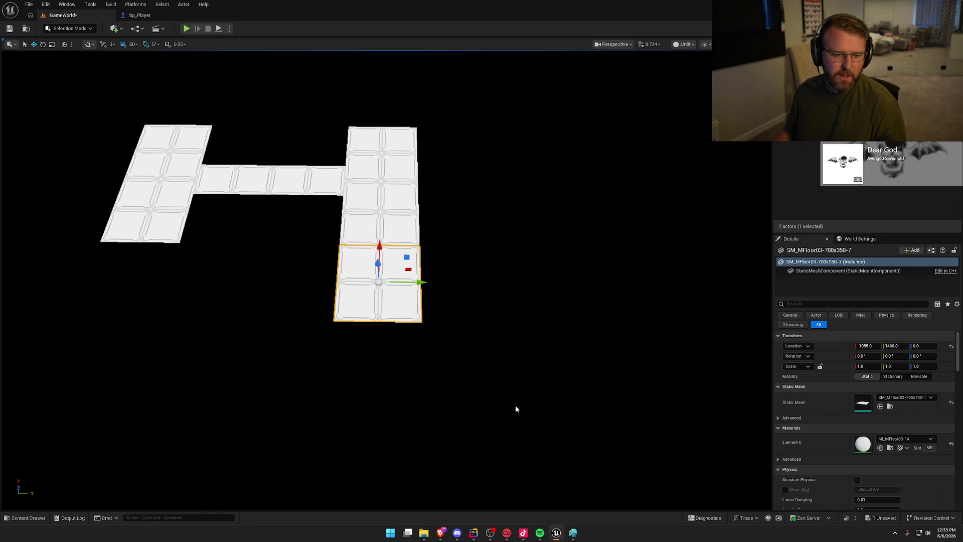
mouse_move(415, 282)
left_mouse_down()
mouse_move(427, 284)
mouse_move(324, 285)
mouse_move(505, 271)
mouse_move(489, 274)
left_mouse_up()
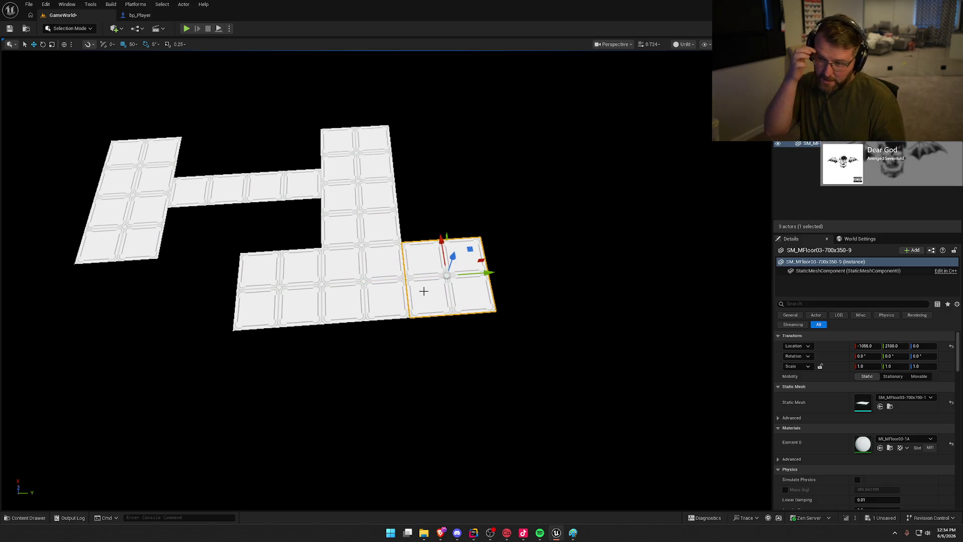
left_click(381, 282, "ctrl")
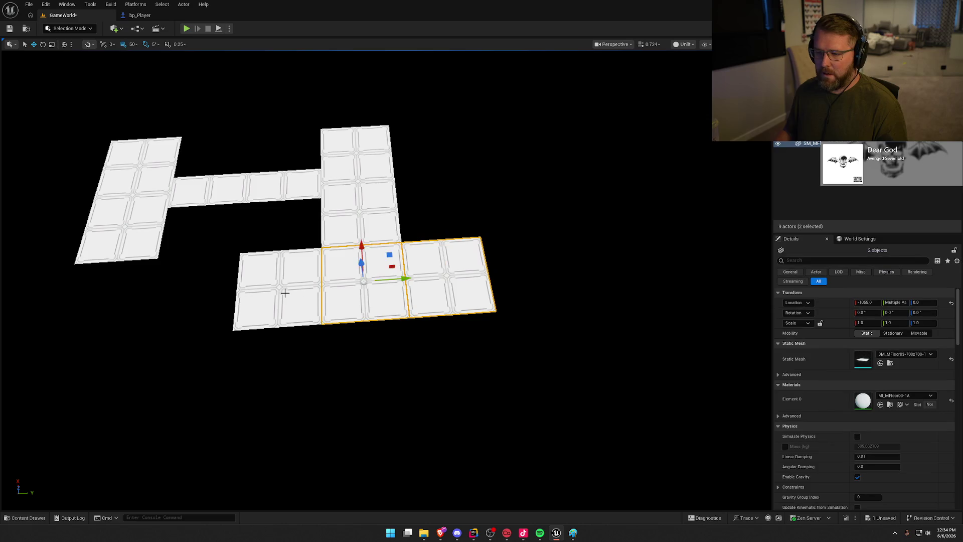
- Duplicate three selected floor pieces and attach the copies to the hall's right side
left_click(281, 303, "ctrl")
key("f")
mouse_move(245, 371)
left_mouse_down()
mouse_move(391, 365)
mouse_move(375, 387)
left_mouse_up()
left_click(501, 336)
mouse_move(501, 336)
left_mouse_down()
mouse_move(506, 321)
mouse_move(542, 324)
mouse_move(532, 331)
mouse_move(532, 291)
mouse_move(532, 321)
mouse_move(549, 331)
mouse_move(531, 356)
left_mouse_up()
- Duplicate six hall floor tiles to the right along X to widen the hall
mouse_move(585, 330)
left_mouse_down()
mouse_move(585, 347)
mouse_move(585, 329)
left_mouse_up()
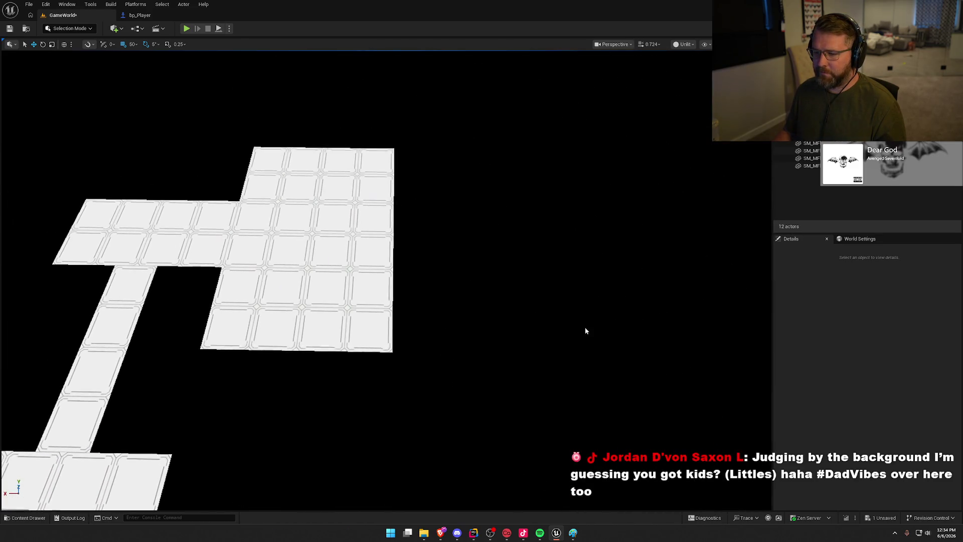
left_click(360, 179)
left_click(267, 172, "ctrl")
left_click(294, 234, "ctrl")
left_click(326, 237, "ctrl")
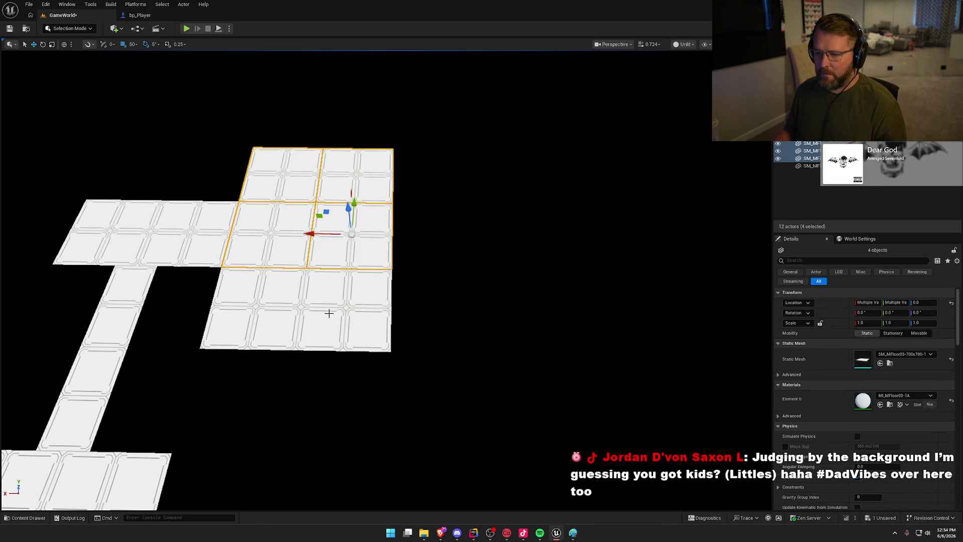
left_click(329, 311, "ctrl")
left_click(271, 307, "ctrl")
mouse_move(210, 307)
left_mouse_down()
mouse_move(422, 296)
mouse_move(394, 308)
mouse_move(329, 309)
mouse_move(510, 314)
mouse_move(477, 309)
left_mouse_up()
- Delete the three extra right-column tiles, leaving a rectangular hall floor
left_click(573, 258)
left_click(579, 335, "ctrl")
left_click(566, 197, "ctrl")
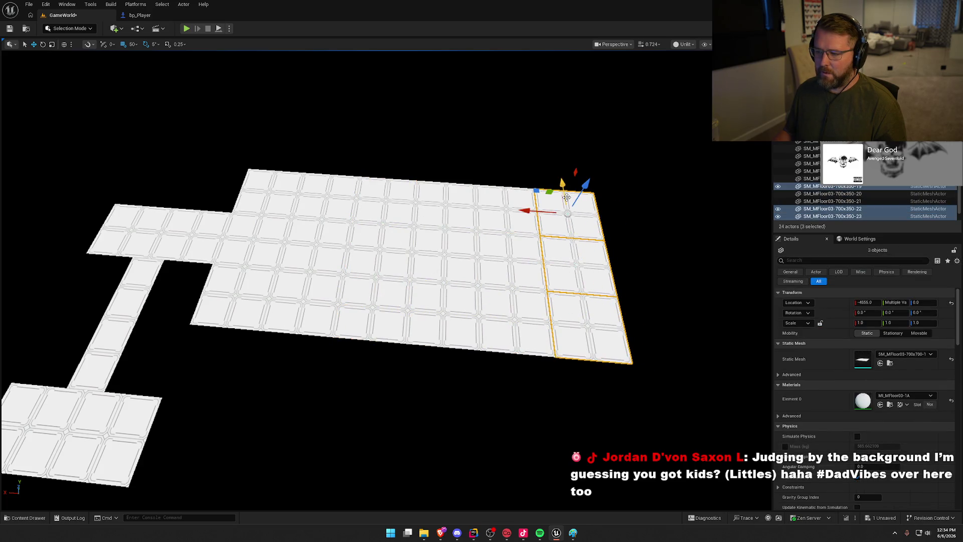
key("Delete")
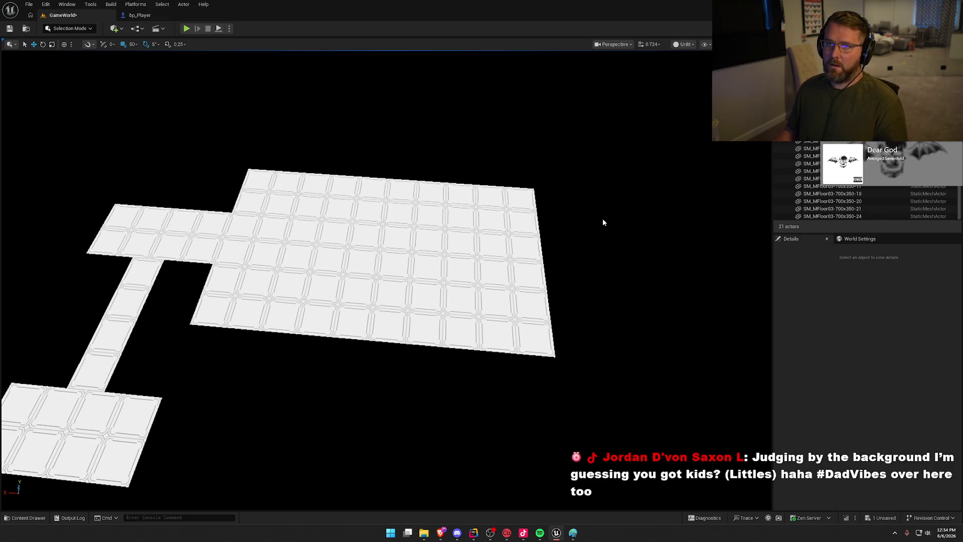